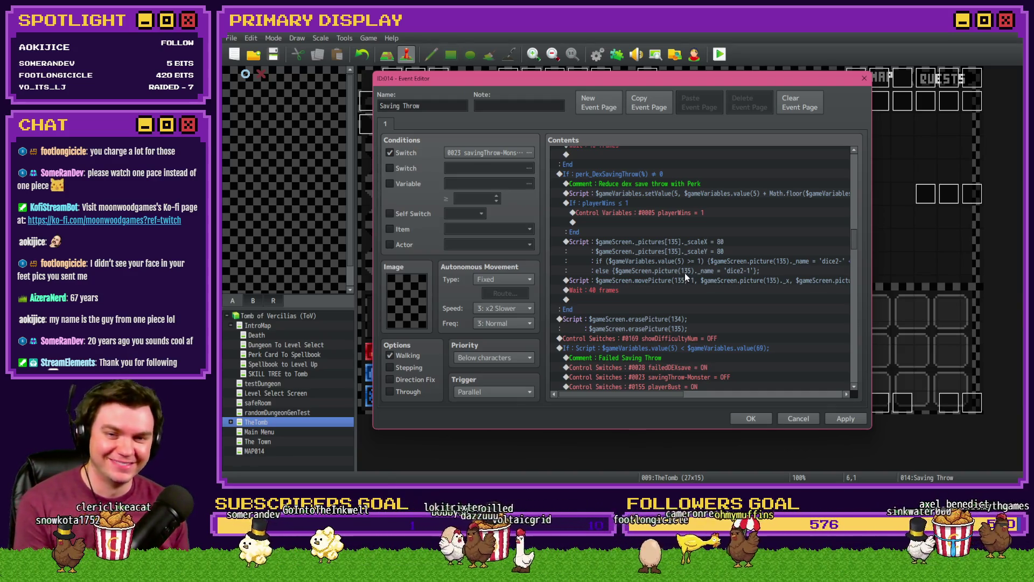
# - Find the failed-saving-throw branch and select the Control Variables #1080 line after it
pyautogui.scroll(2, 668, 271)
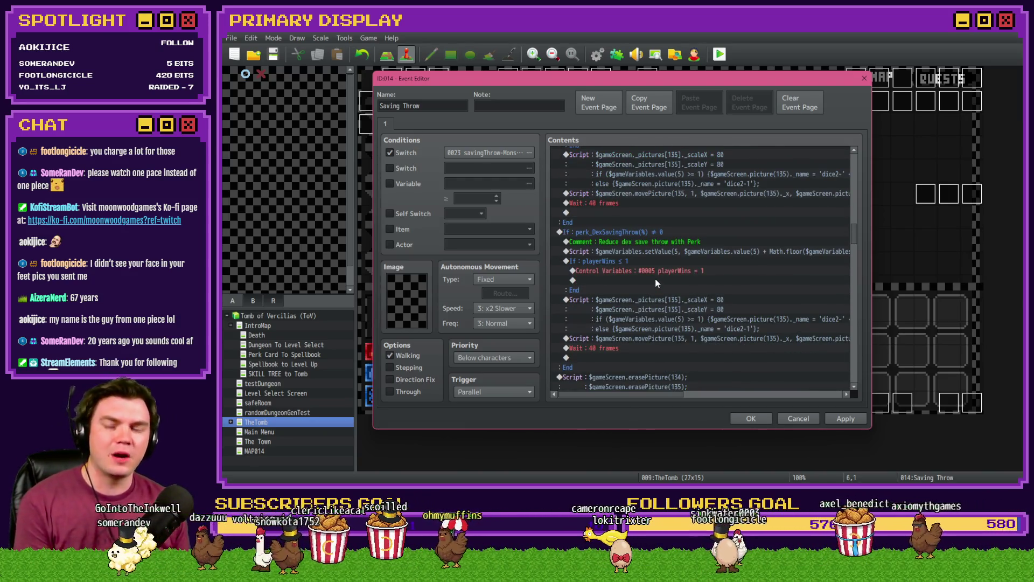
pyautogui.scroll(-5, 655, 279)
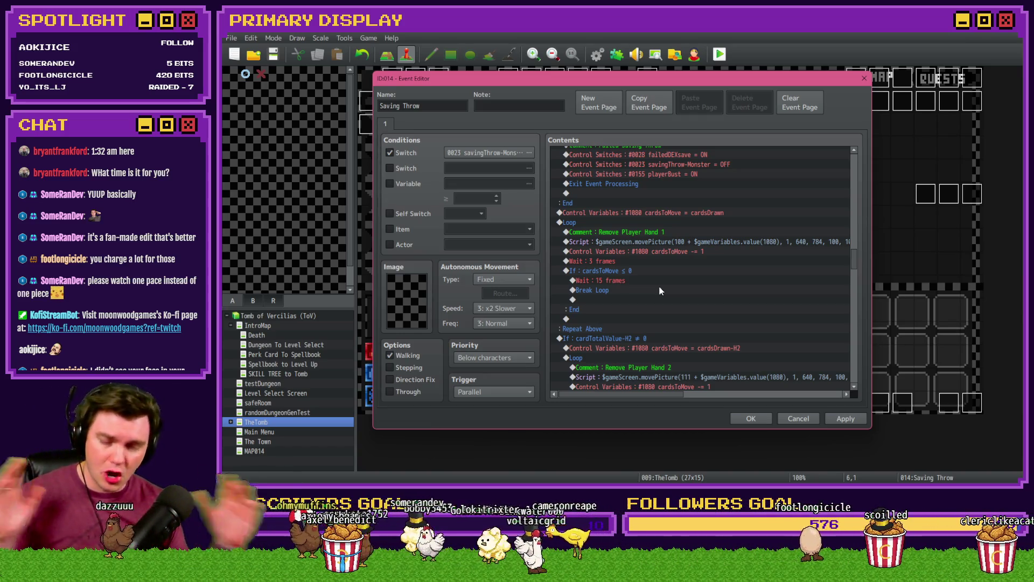
pyautogui.scroll(-3, 700, 287)
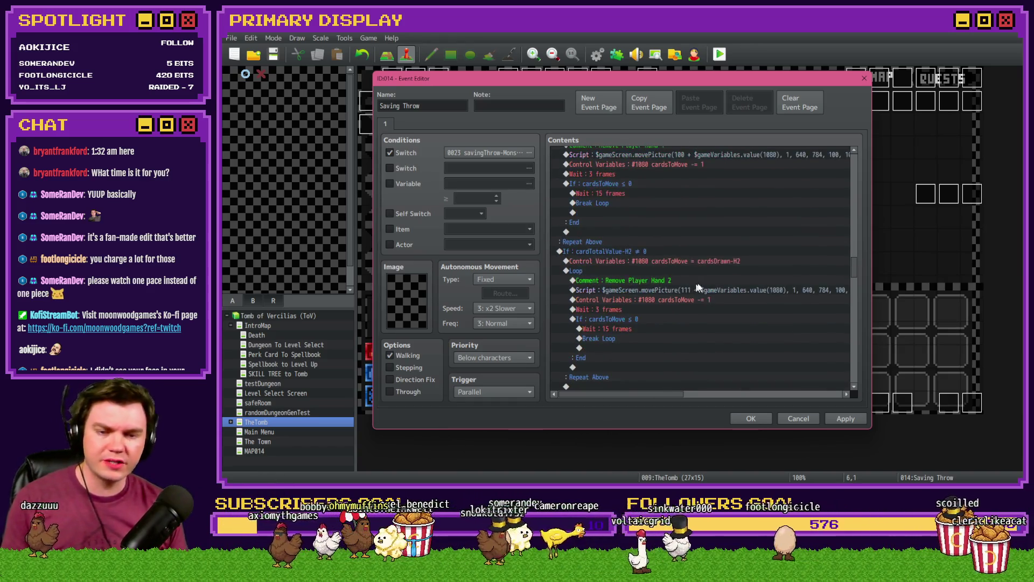
pyautogui.scroll(-2, 704, 283)
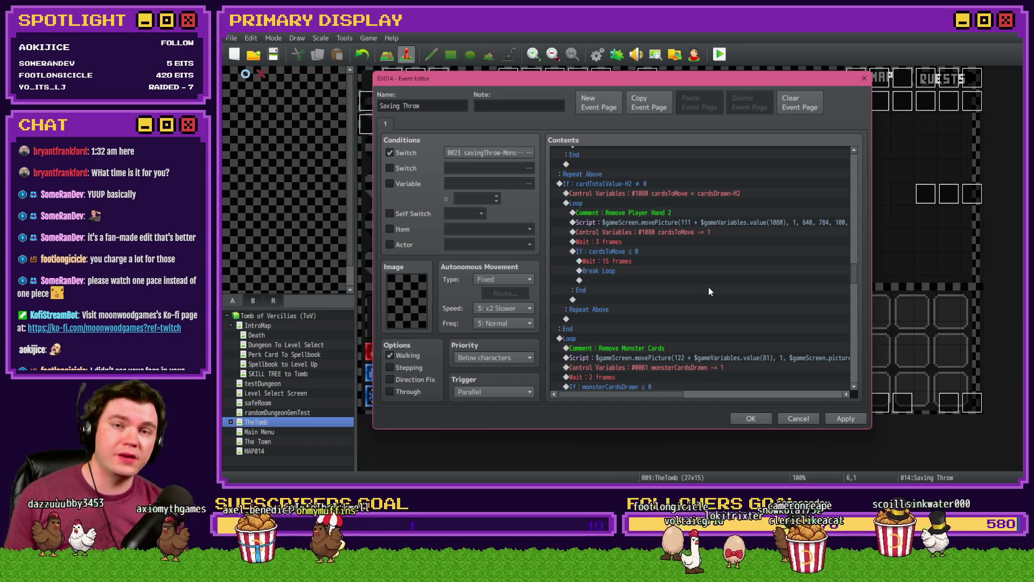
pyautogui.scroll(5, 709, 291)
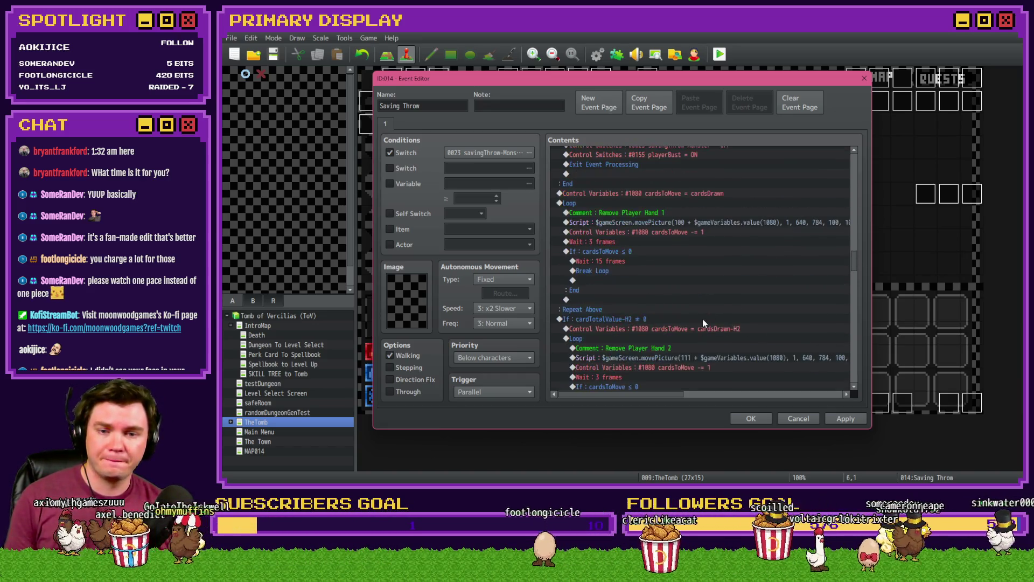
pyautogui.scroll(2, 703, 323)
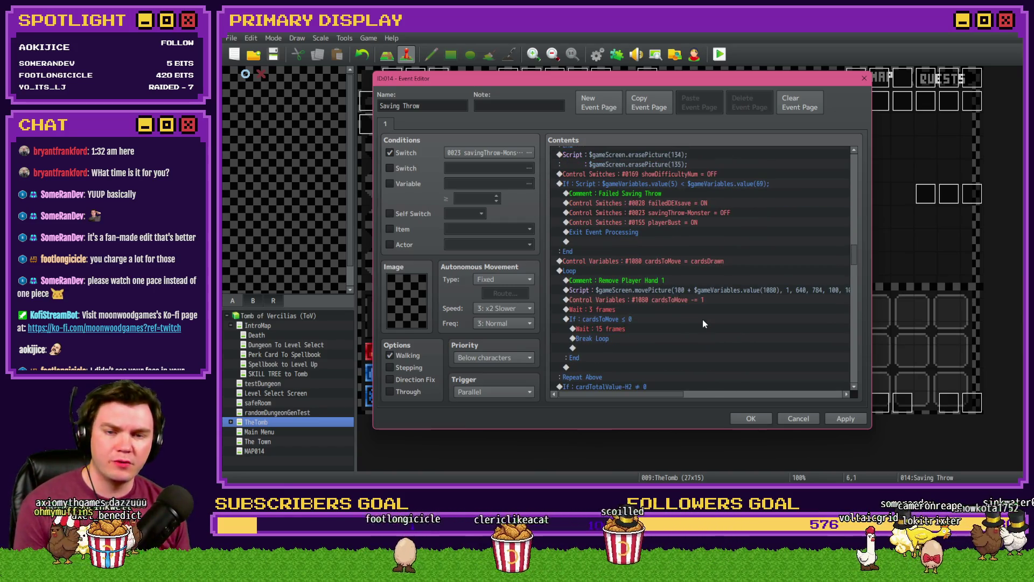
pyautogui.click(657, 185)
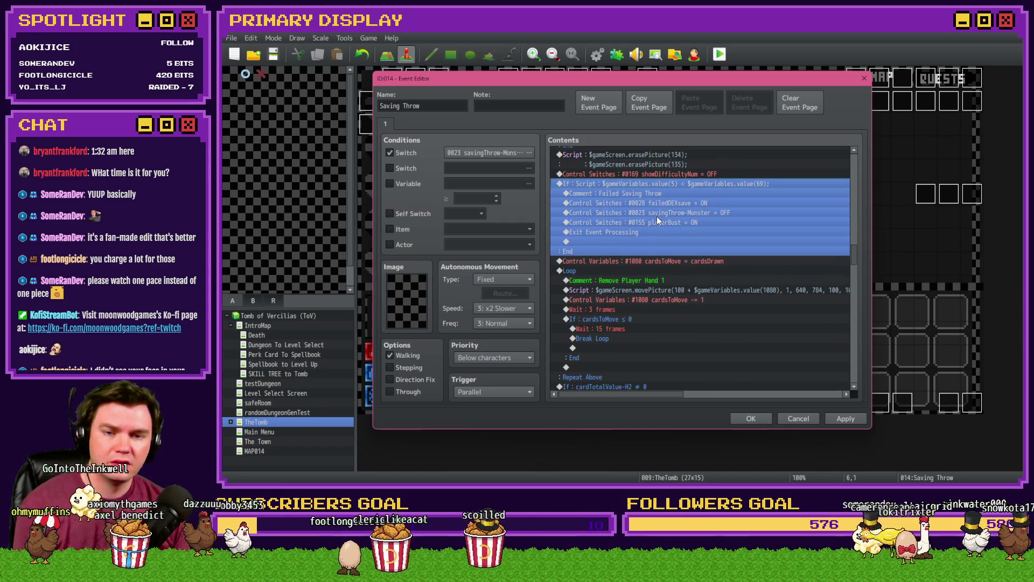
pyautogui.click(644, 260)
# - Insert a Label named 'skipDiceRoll' there and confirm its name is correct
pyautogui.press('Insert')
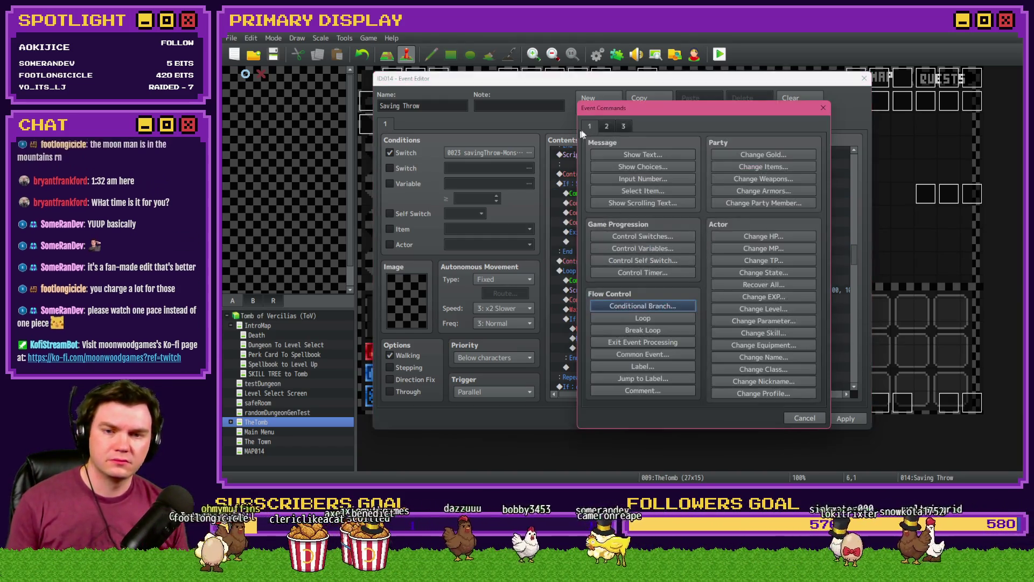
pyautogui.click(661, 370)
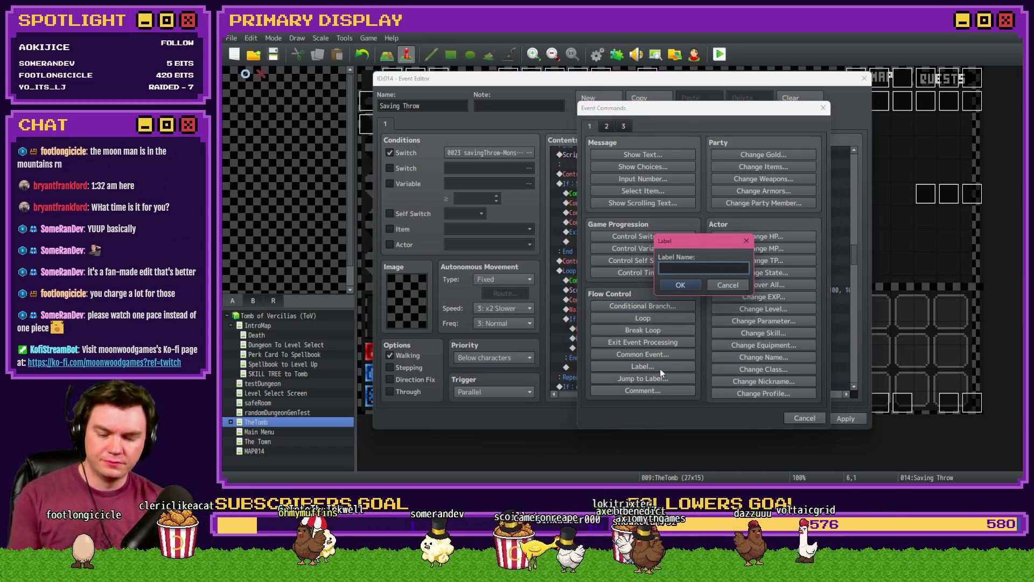
pyautogui.write('skipDiceRoll')
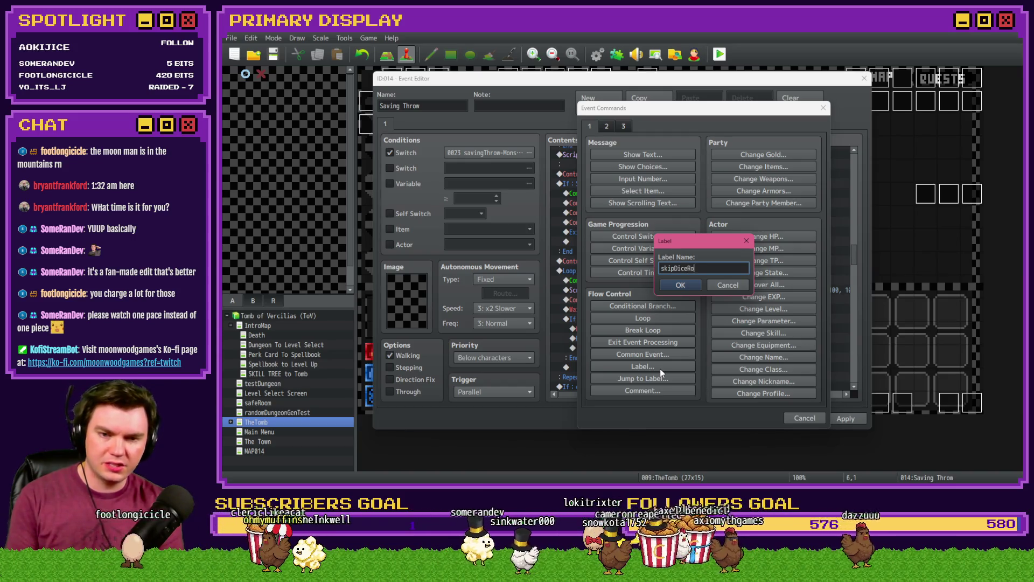
pyautogui.click(680, 285)
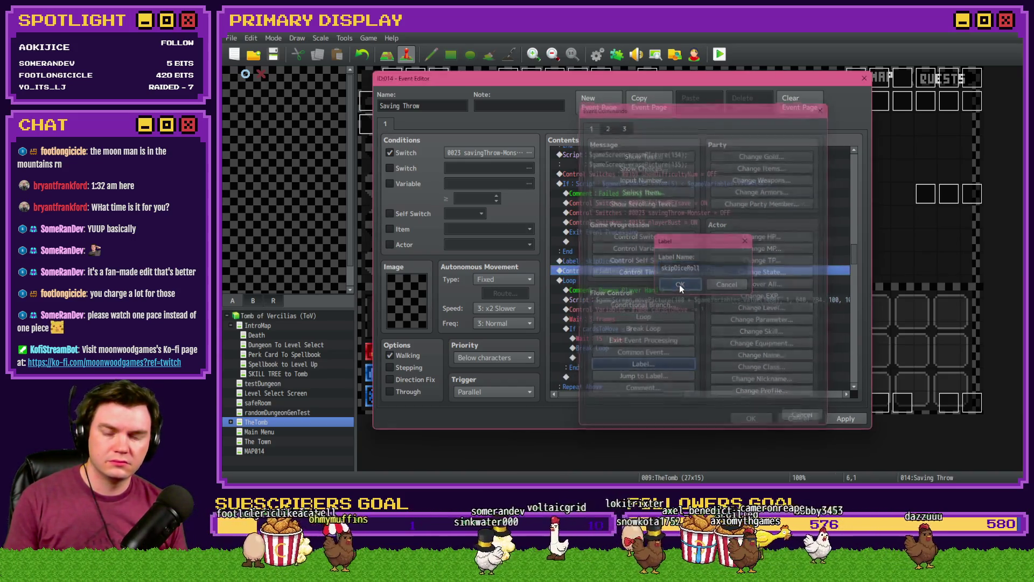
pyautogui.doubleClick(675, 261)
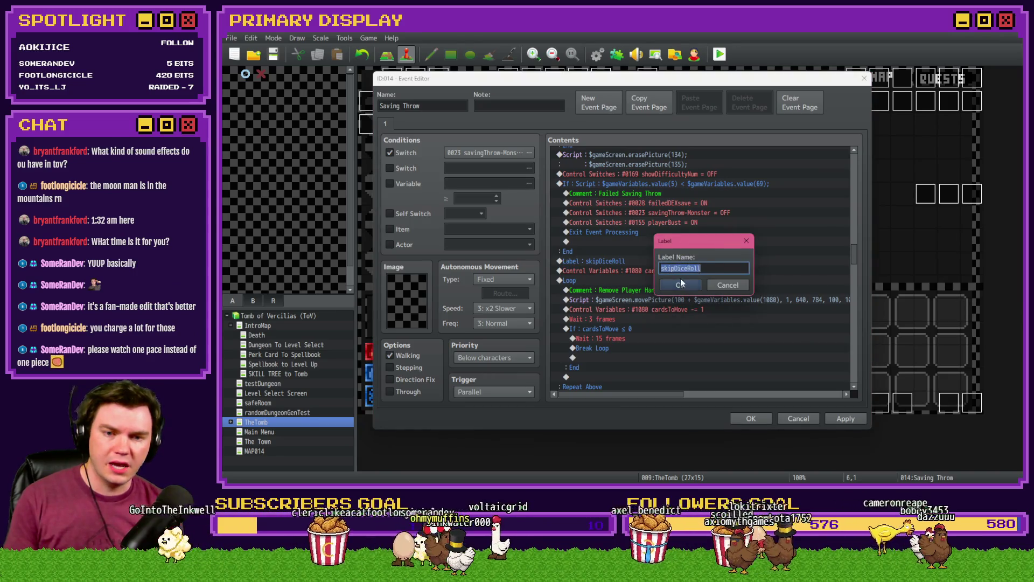
pyautogui.click(681, 283)
pyautogui.moveTo(855, 258); pyautogui.dragTo(842, 168)
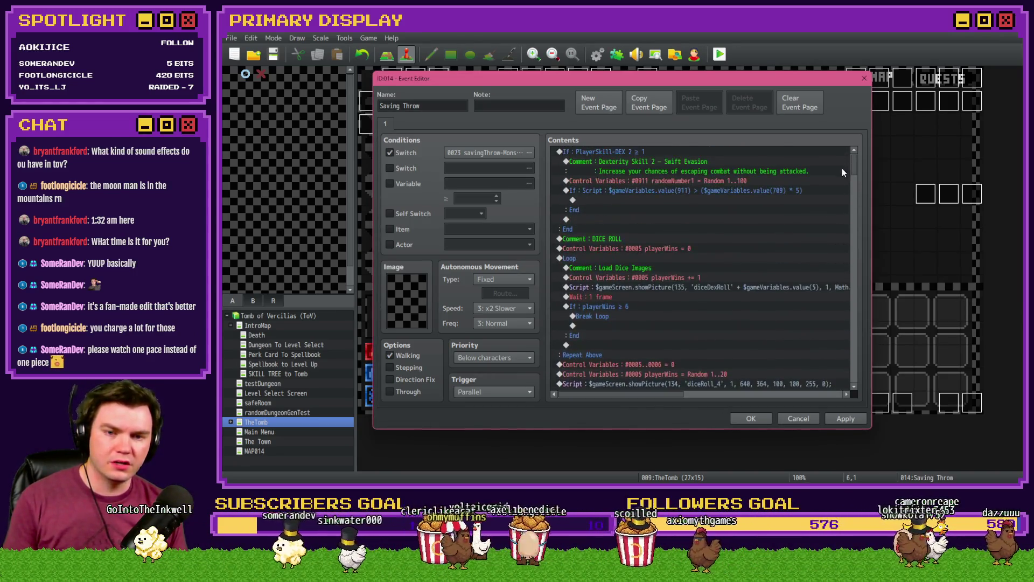
# - Add a Jump to Label 'skipDiceRoll' inside the Swift Evasion escape-chance condition
pyautogui.click(625, 191)
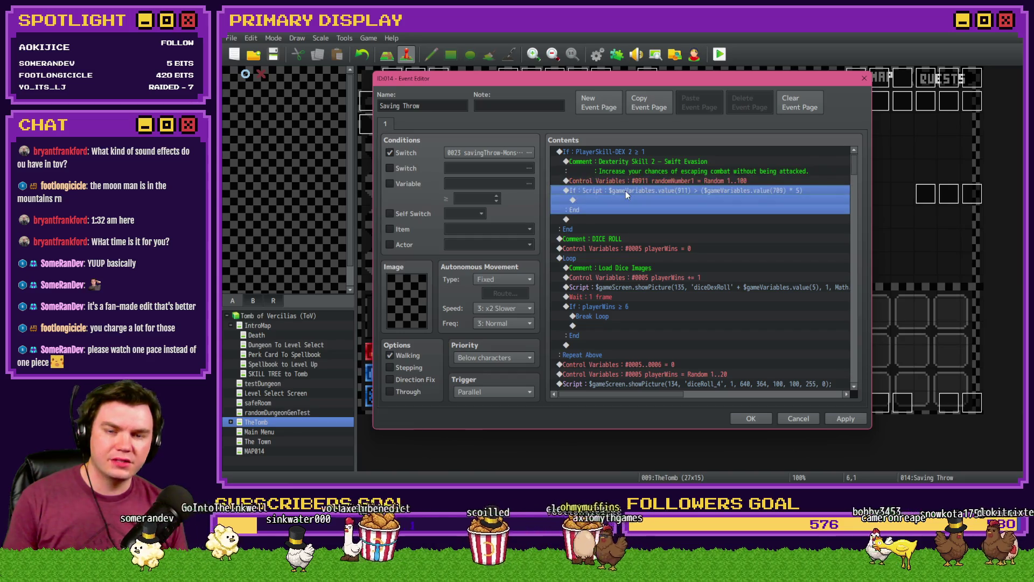
pyautogui.doubleClick(624, 199)
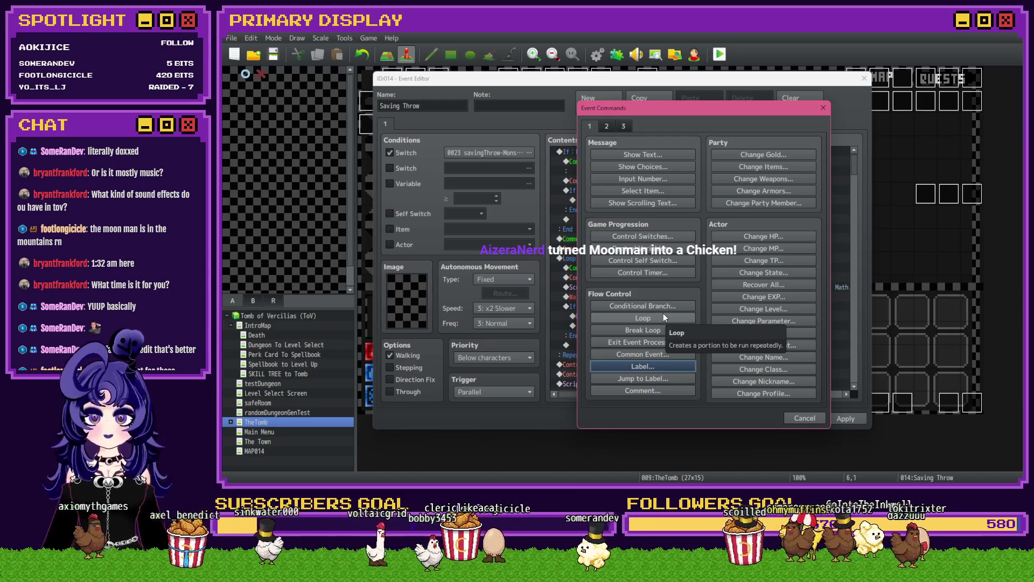
pyautogui.click(660, 364)
pyautogui.press('Escape')
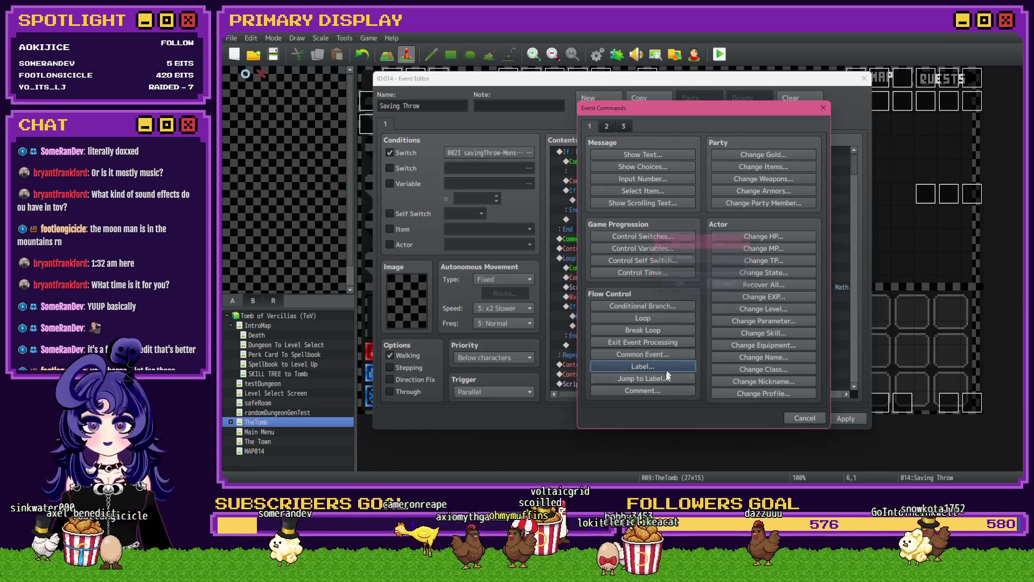
pyautogui.click(658, 378)
pyautogui.write('skipDiceRoll')
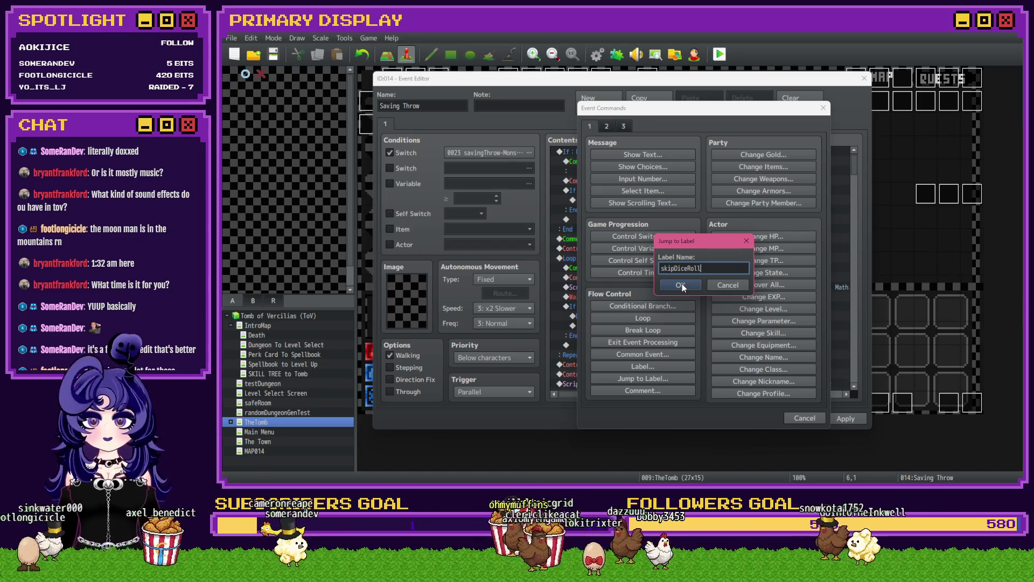
pyautogui.click(681, 285)
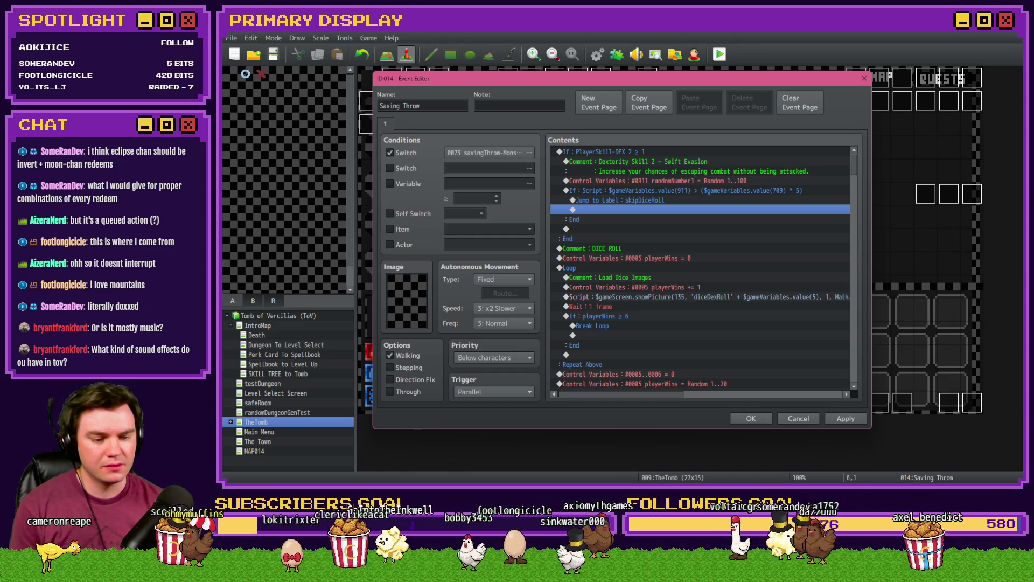
pyautogui.hotkey('alt', 'Tab')
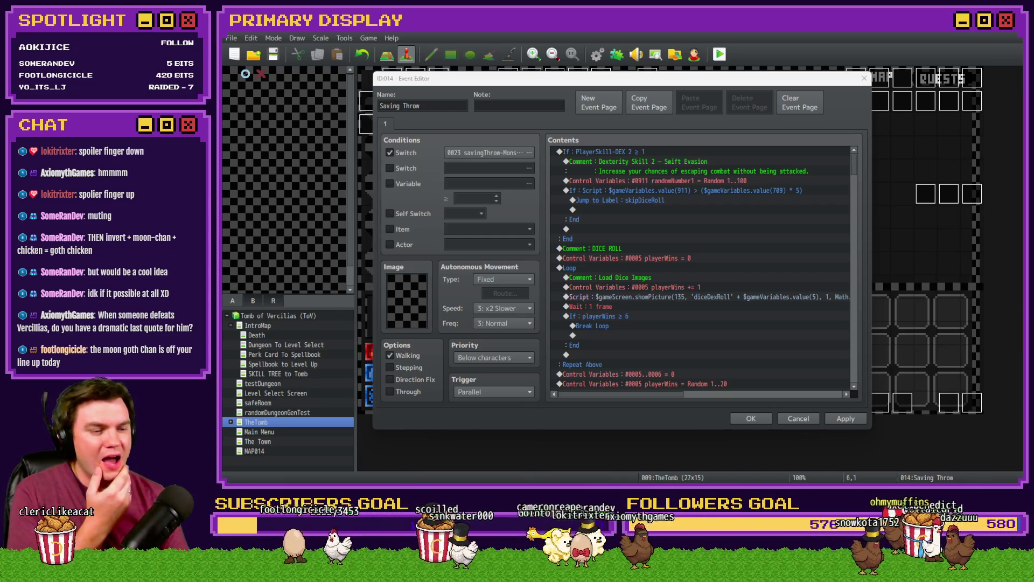
pyautogui.moveTo(657, 57); pyautogui.dragTo(636, 55)
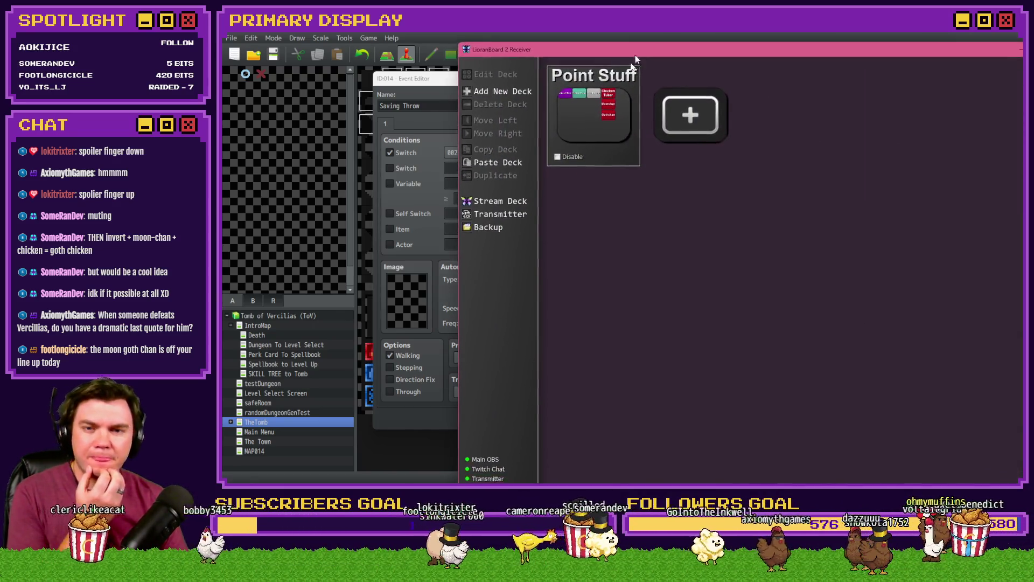
# - Open the Point Stuff deck and check Gothchan's 'Summon Gothchan' channel-point redemption trigger
pyautogui.doubleClick(597, 130)
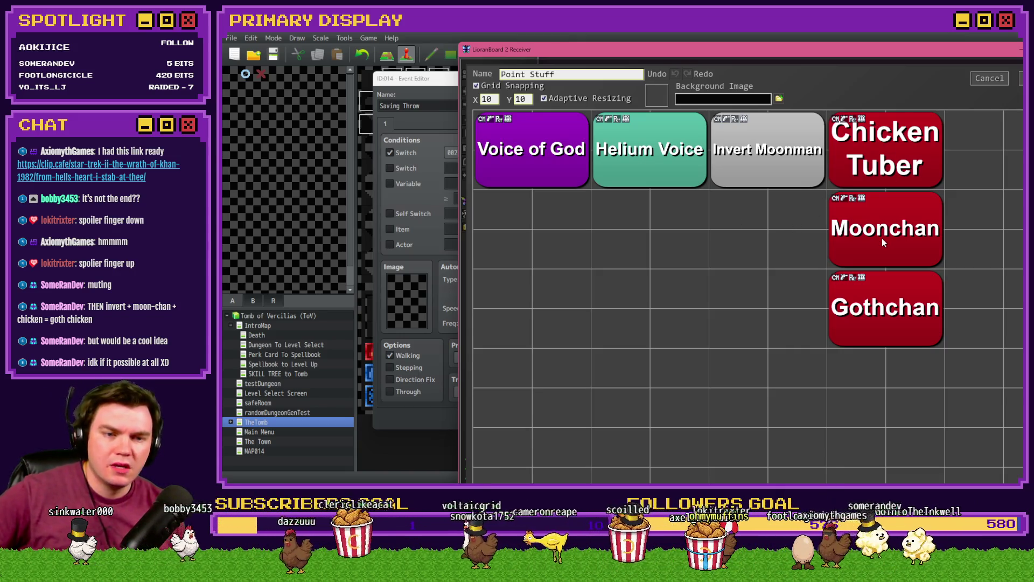
pyautogui.rightClick(869, 278)
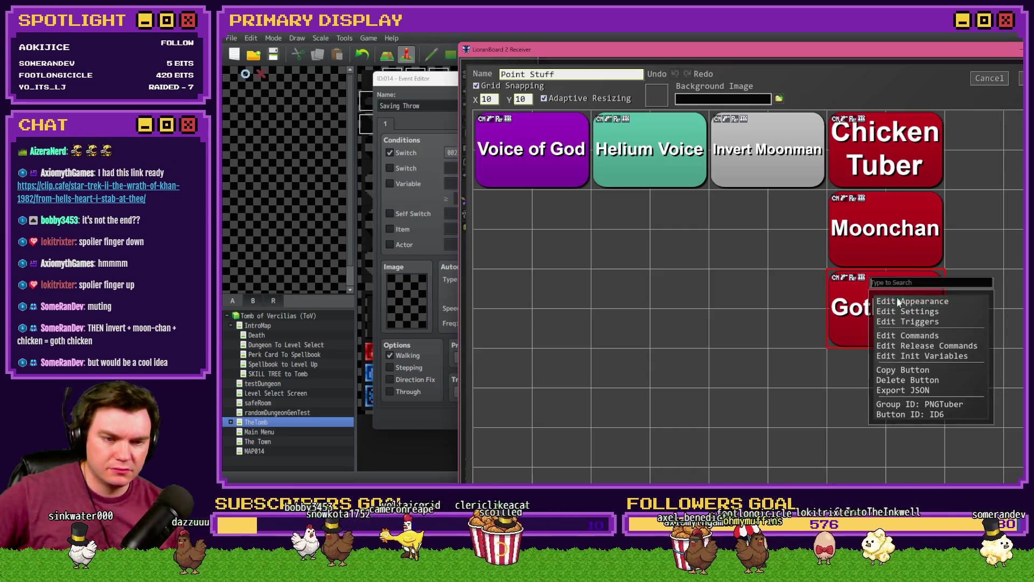
pyautogui.click(897, 322)
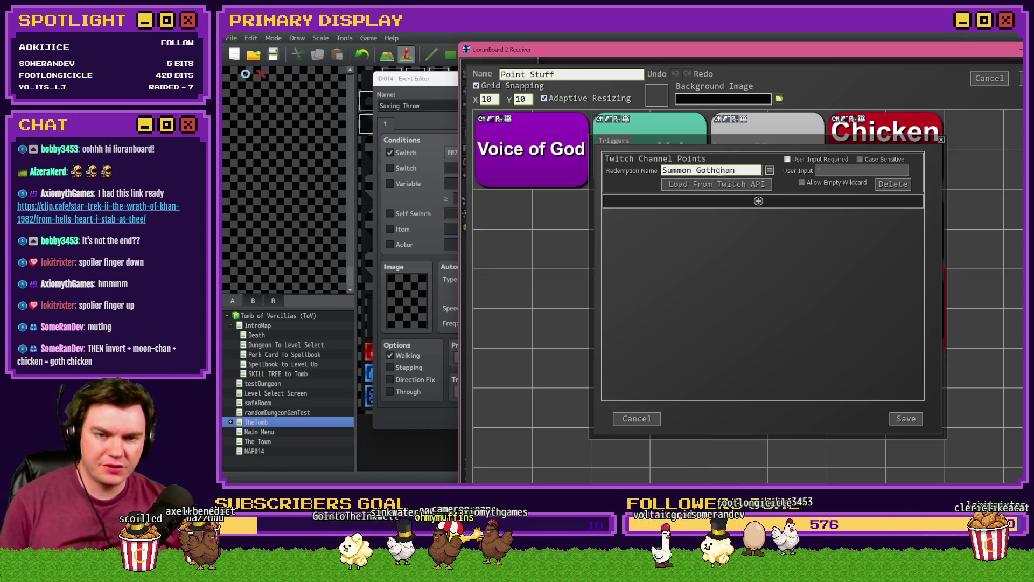
pyautogui.moveTo(742, 171); pyautogui.dragTo(658, 170)
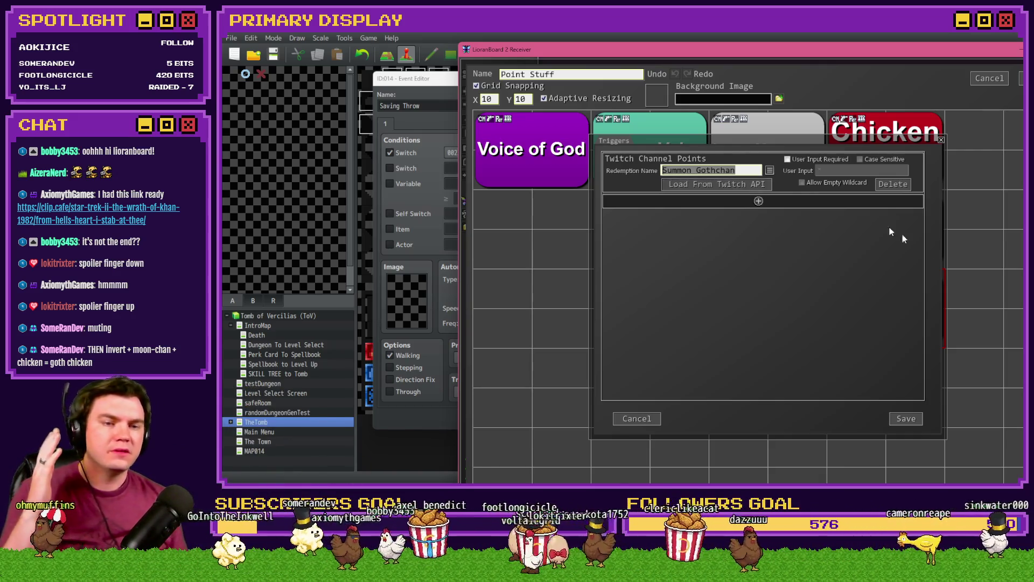
pyautogui.click(942, 141)
pyautogui.rightClick(897, 296)
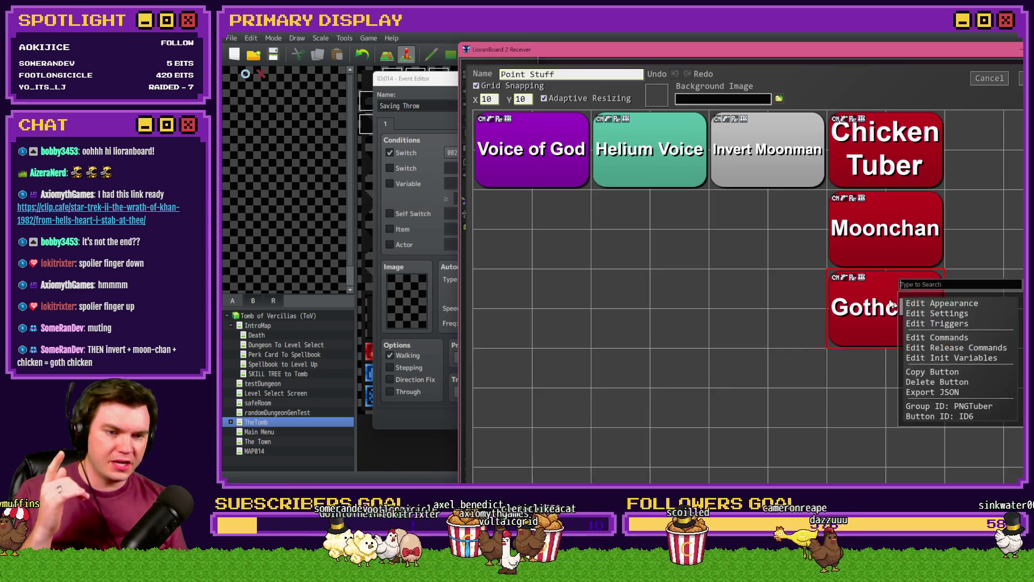
pyautogui.click(923, 331)
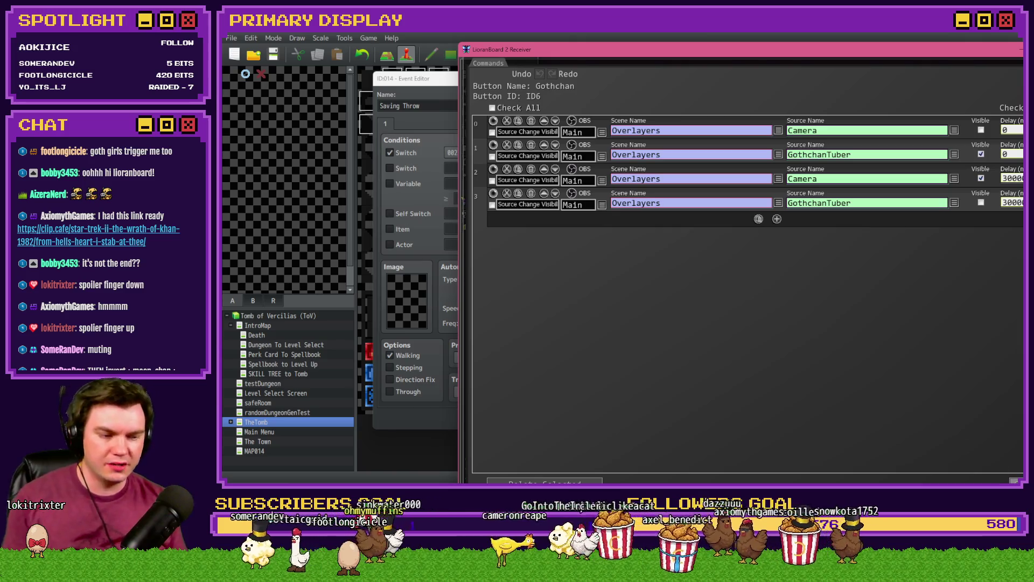
pyautogui.press('Escape')
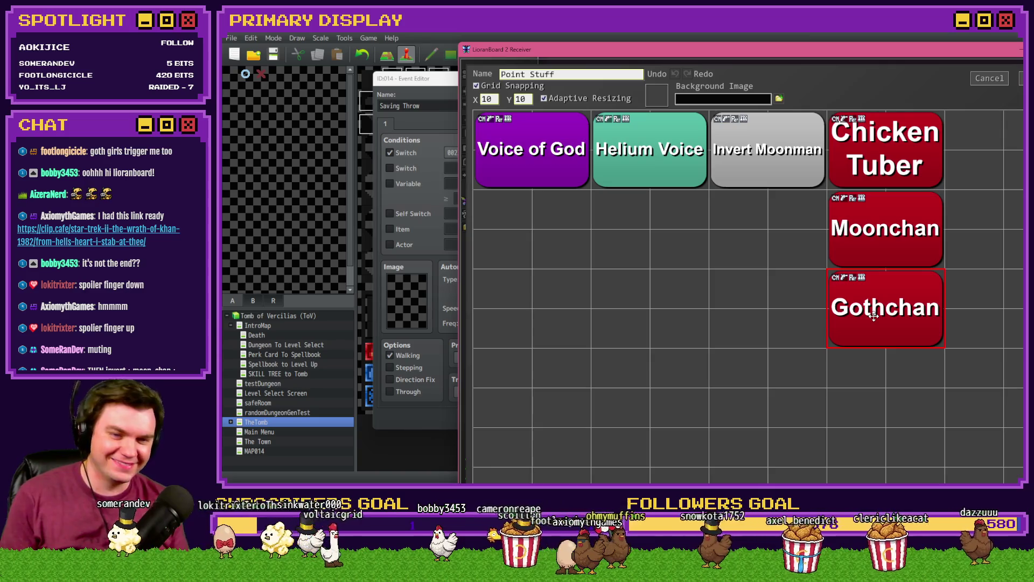
pyautogui.rightClick(845, 277)
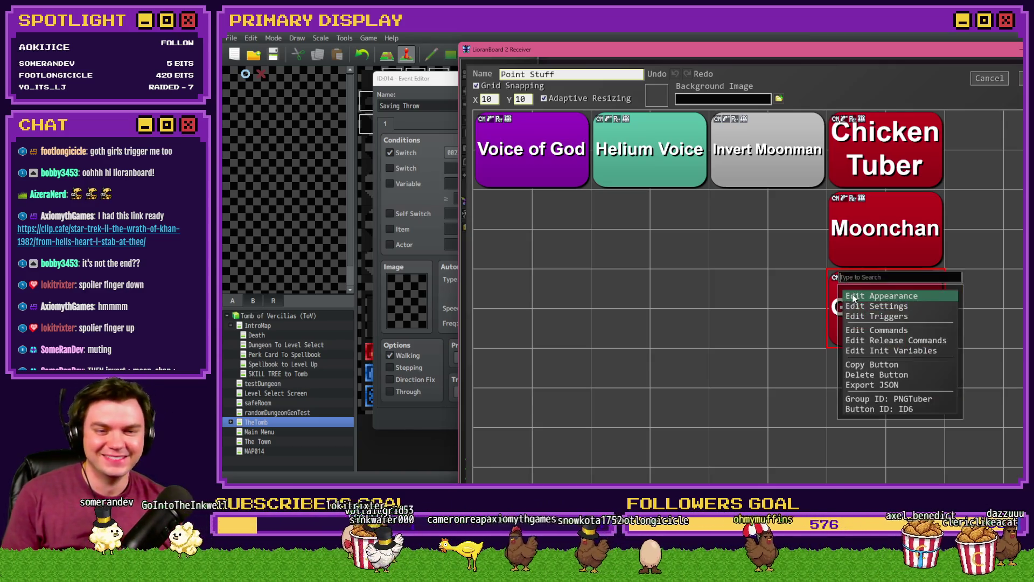
# - Add a Twitch Chat trigger for 'GOTH GIRL!' to Gothchan and save the Point Stuff deck
pyautogui.click(888, 317)
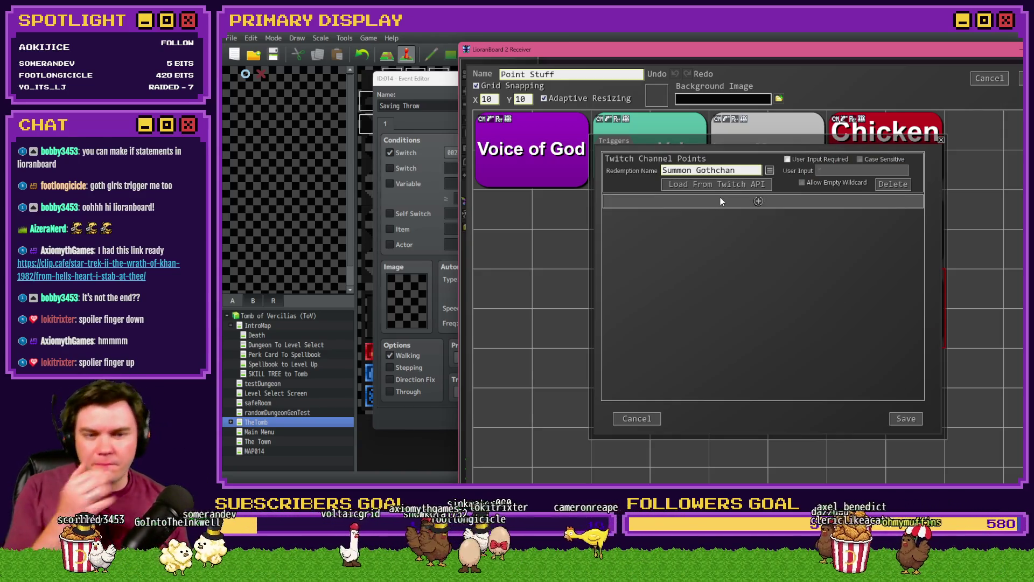
pyautogui.click(759, 202)
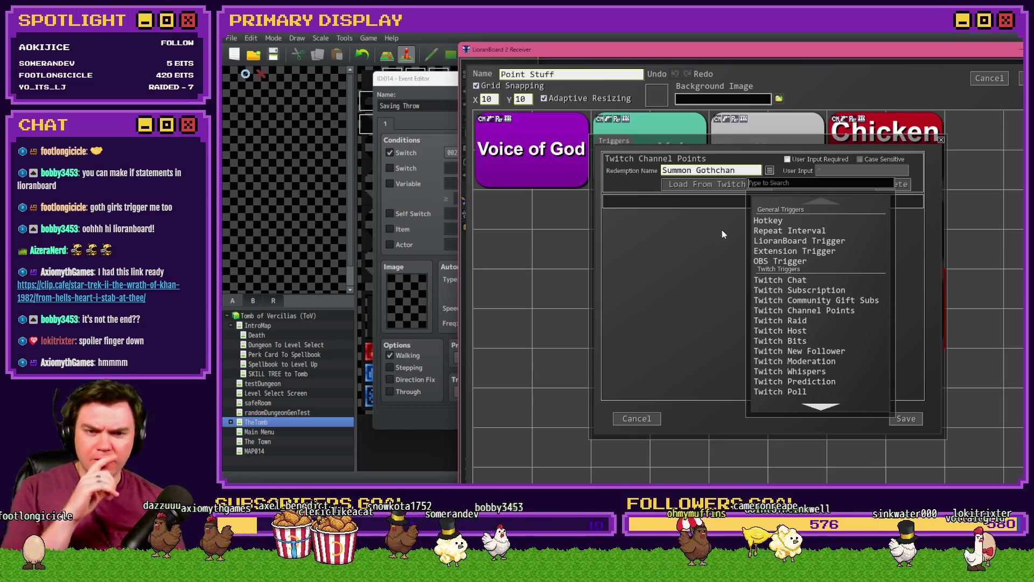
pyautogui.click(781, 280)
pyautogui.click(684, 215)
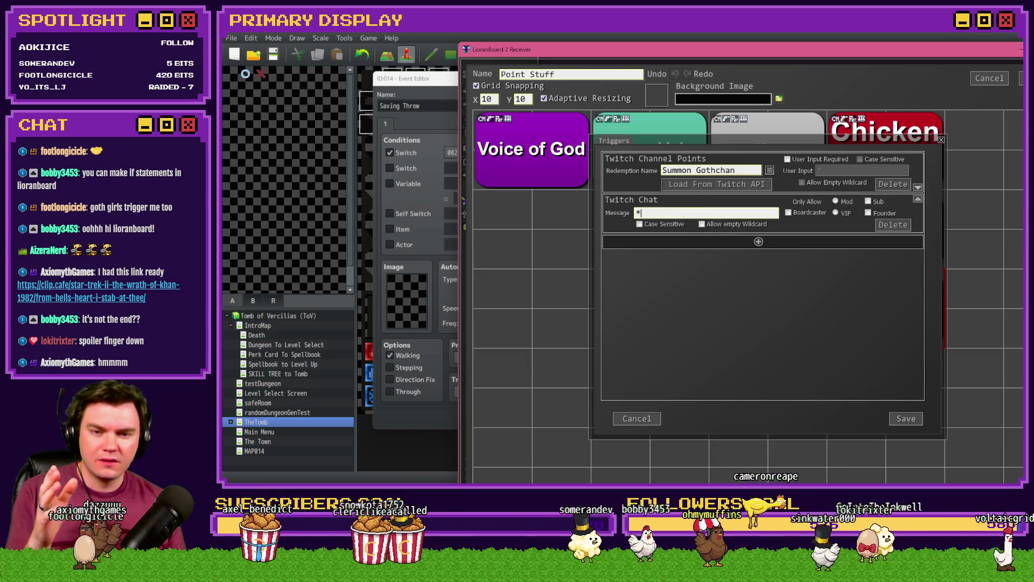
pyautogui.write('GOTH GIRL!')
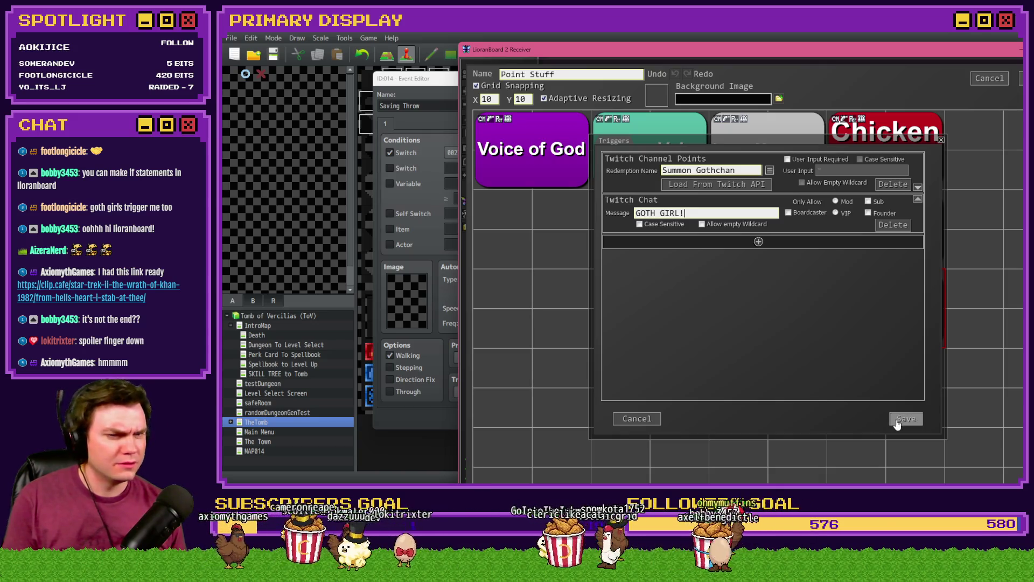
pyautogui.click(905, 420)
pyautogui.click(1022, 79)
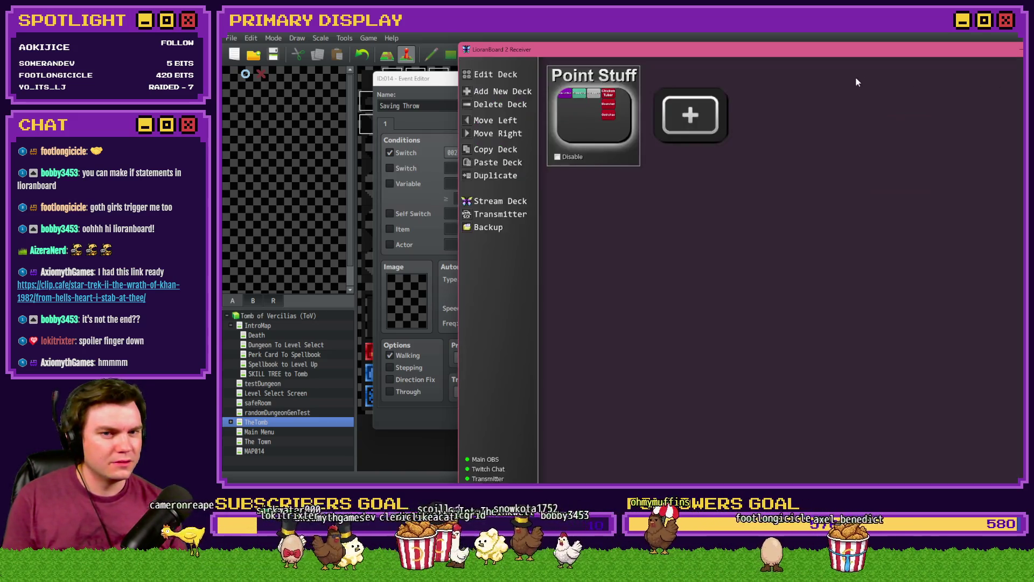
# - Move the LioranBoard 2 deck window toward the upper-left of the screen
pyautogui.moveTo(846, 58); pyautogui.dragTo(746, 36)
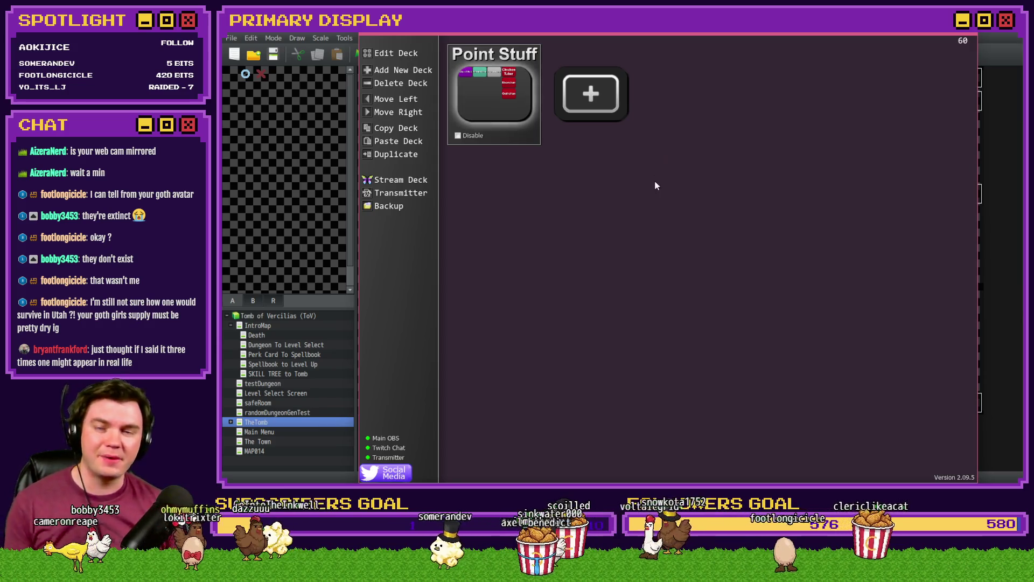
# - Delete Gothchan's Twitch Chat trigger, keeping the channel-points trigger, and save Point Stuff
pyautogui.doubleClick(491, 108)
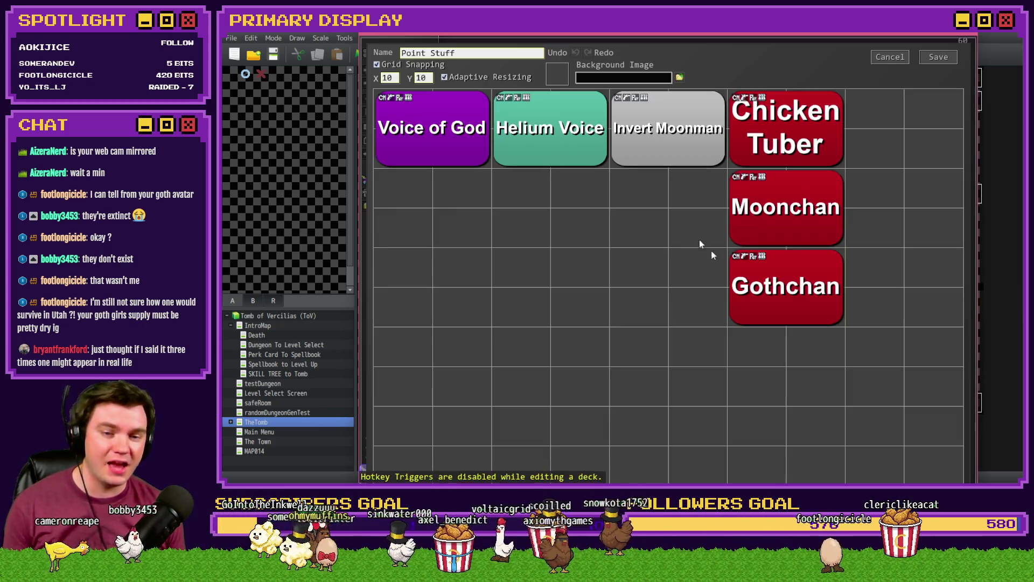
pyautogui.rightClick(795, 284)
pyautogui.click(797, 303)
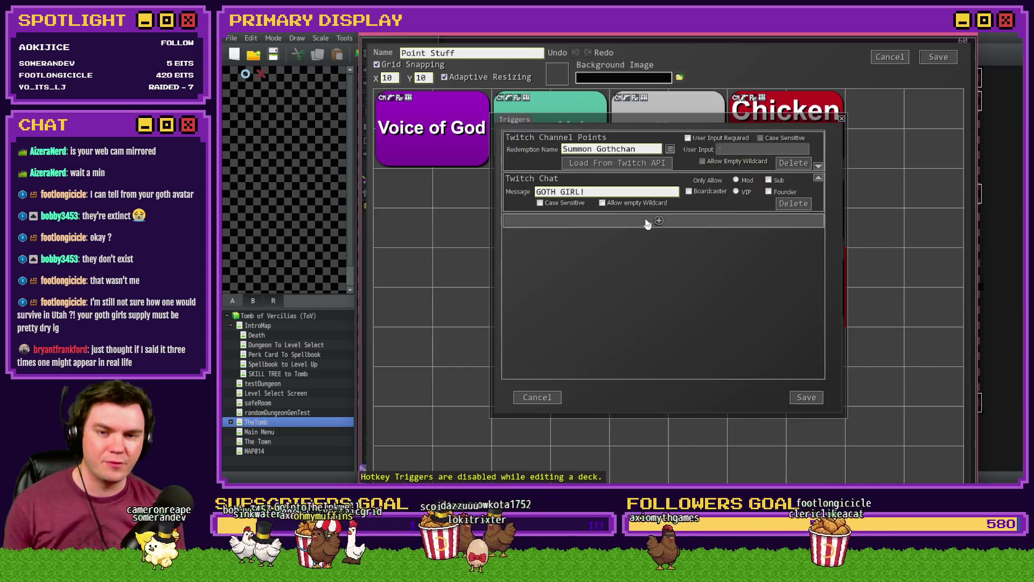
pyautogui.click(794, 203)
pyautogui.click(807, 397)
pyautogui.click(938, 57)
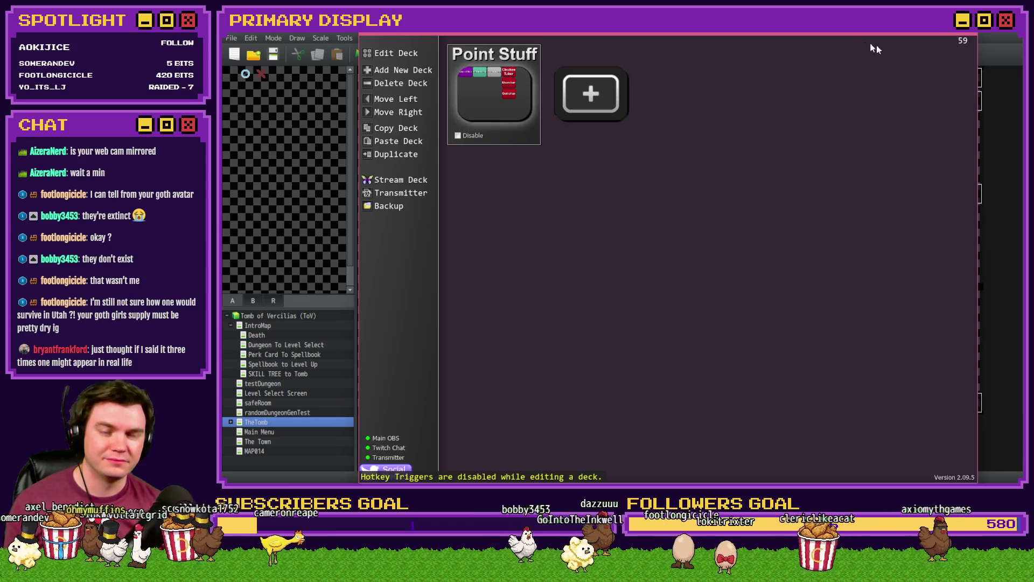
pyautogui.click(848, 32)
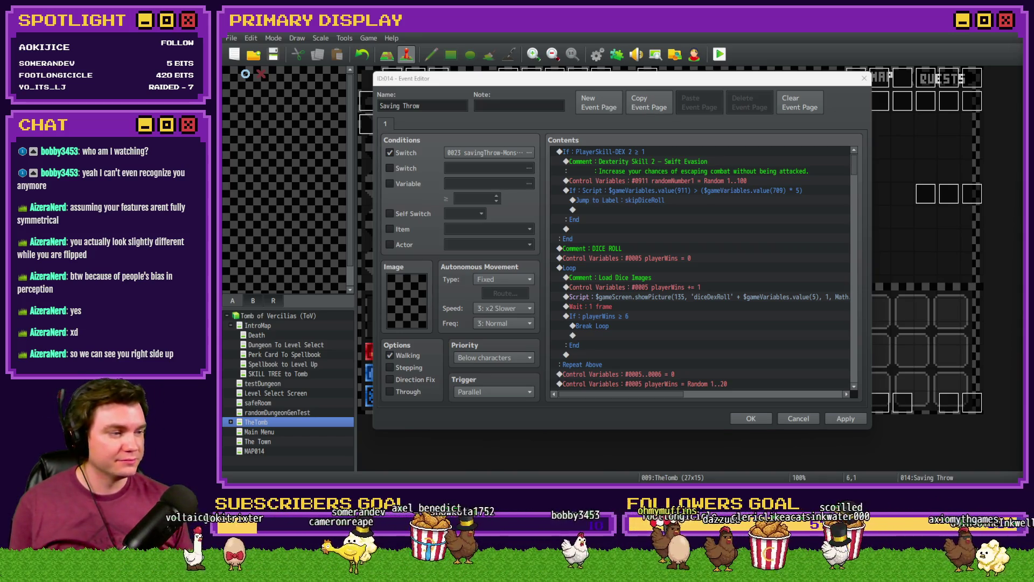
pyautogui.click(663, 77)
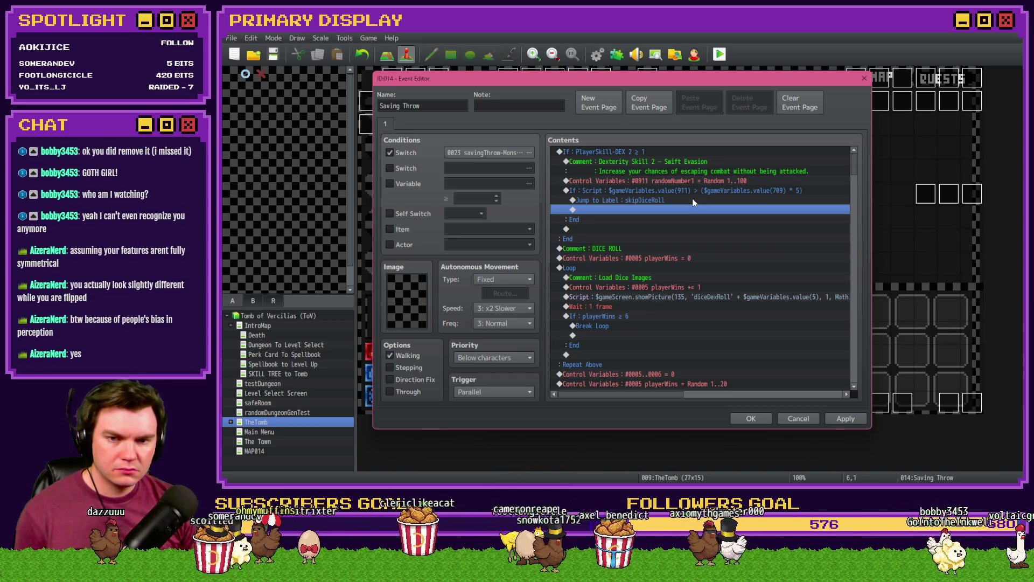
pyautogui.click(694, 203)
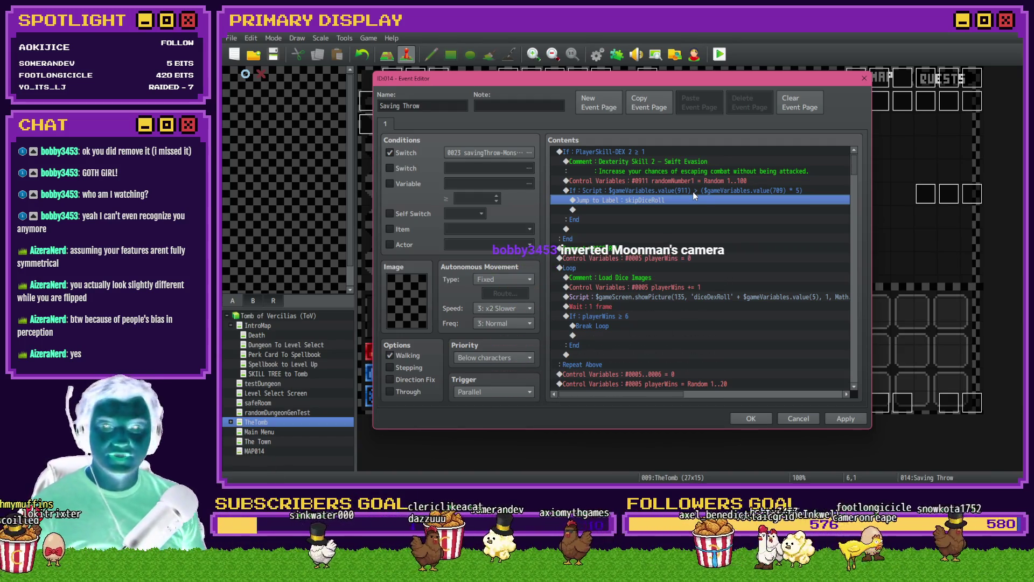
pyautogui.doubleClick(680, 190)
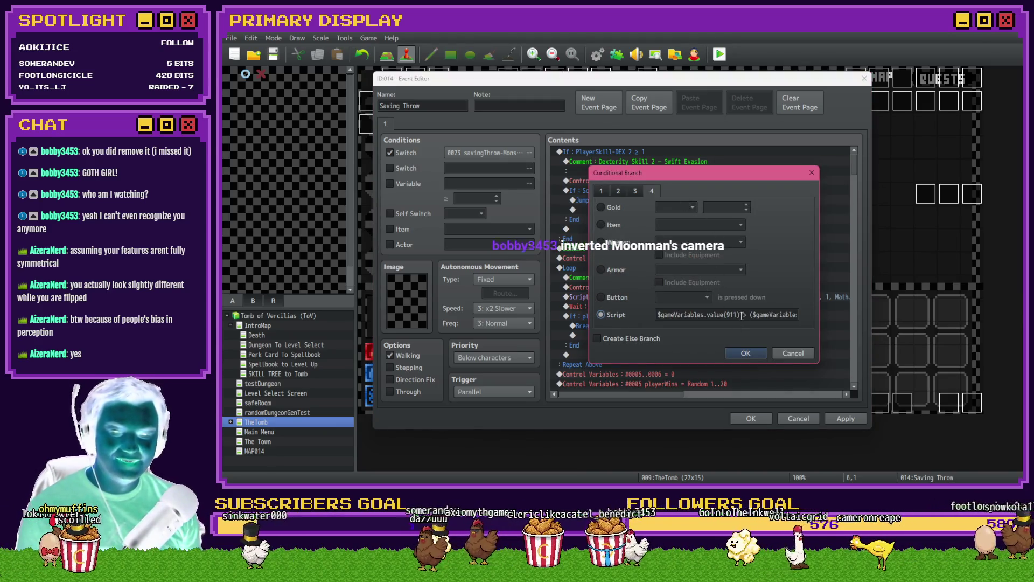
# - Change '>' to '<' in the escape-check script condition and apply the Saving Throw event
pyautogui.click(747, 315)
pyautogui.press('BackSpace')
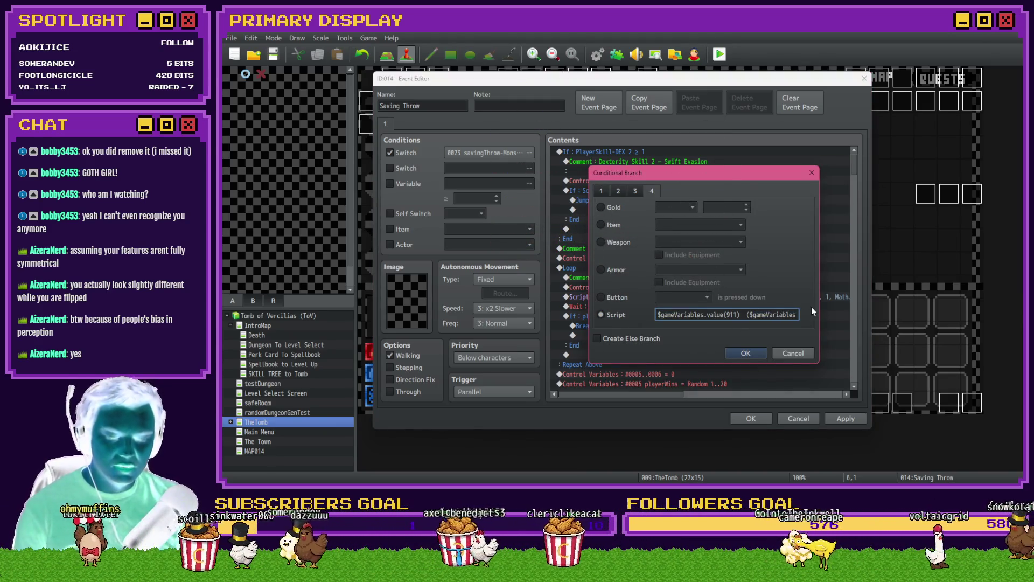
pyautogui.write('<')
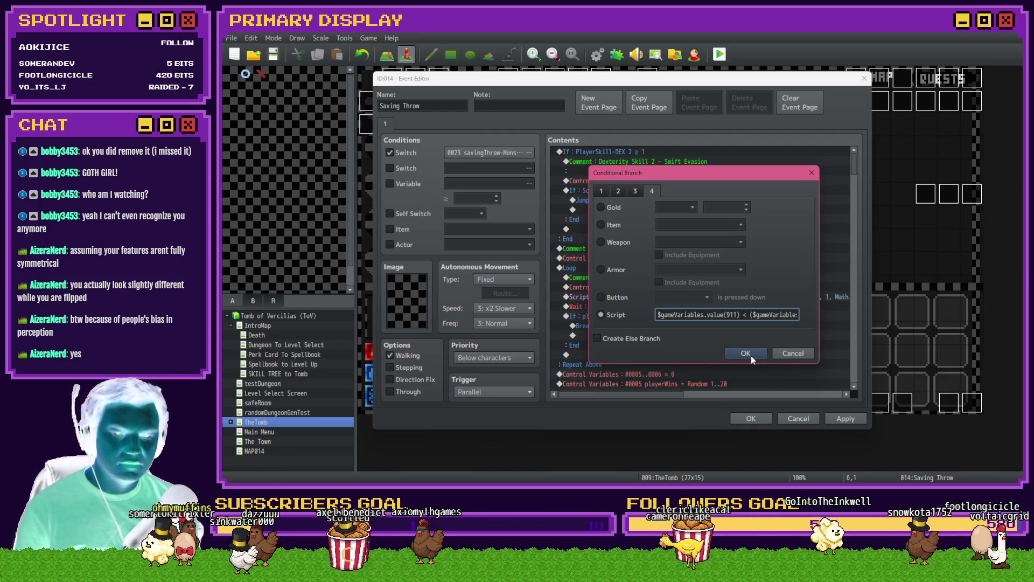
pyautogui.click(751, 355)
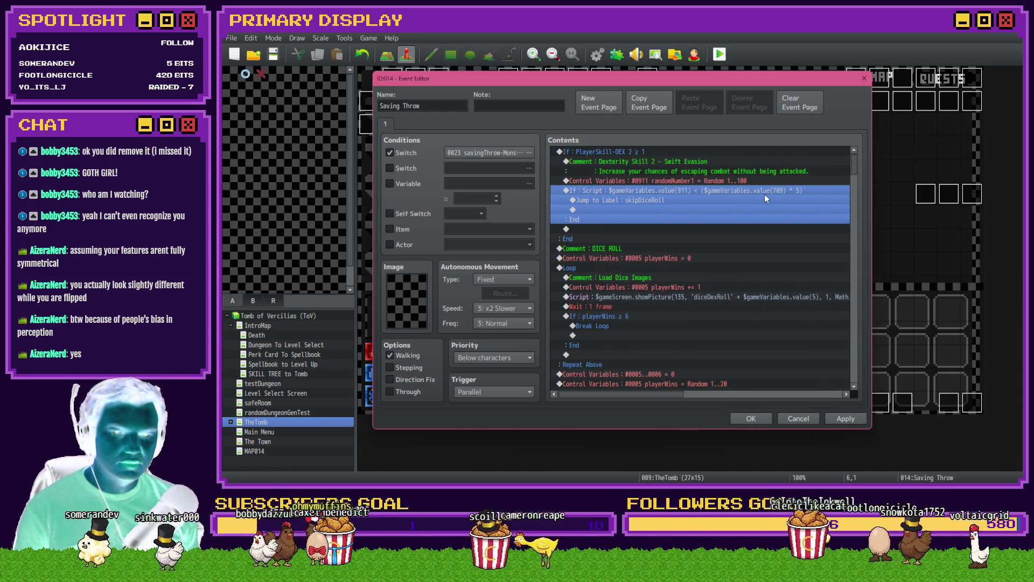
pyautogui.click(656, 200)
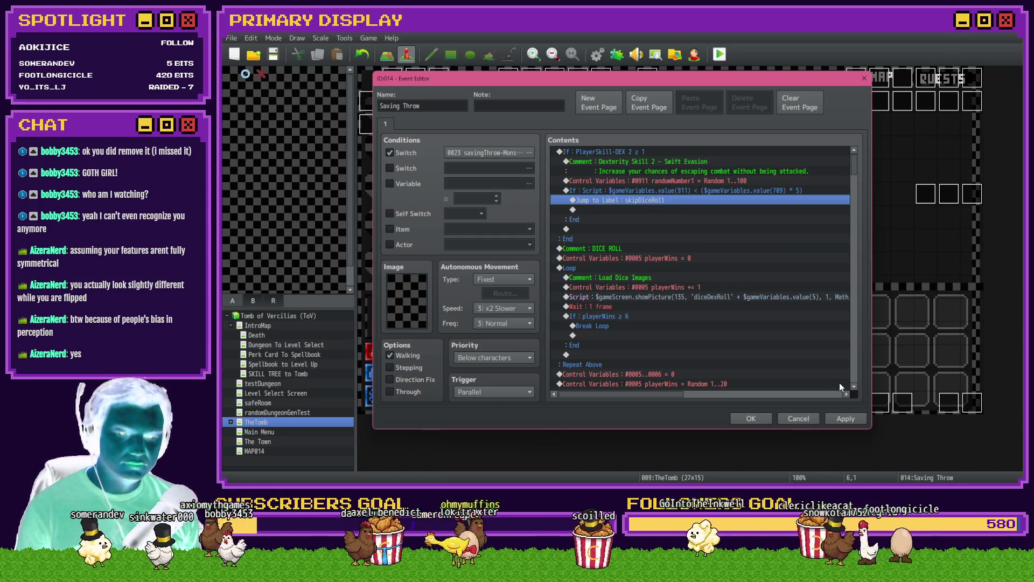
pyautogui.click(844, 420)
pyautogui.click(751, 418)
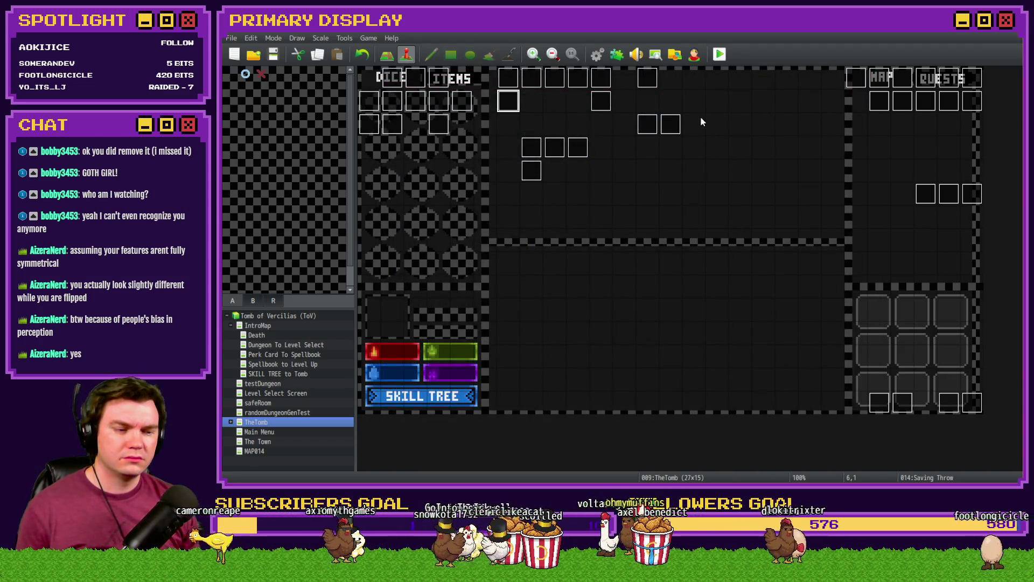
# - Start a playtest and save the project changes when prompted
pyautogui.click(719, 54)
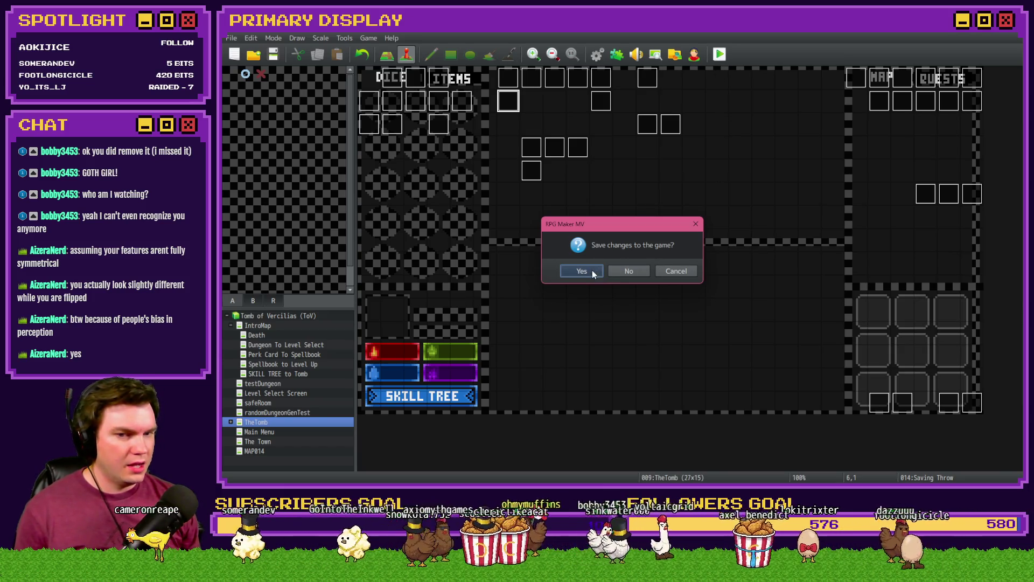
pyautogui.click(593, 272)
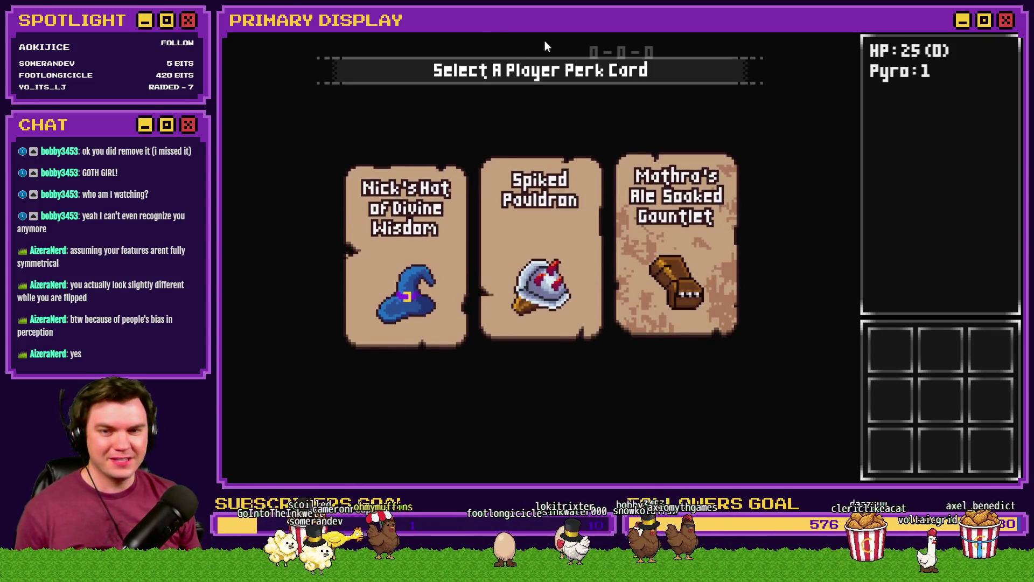
# - Take the Mathra's Ale Soaked Gauntlet perk, step forward, quit, and open Common Events
pyautogui.click(656, 187)
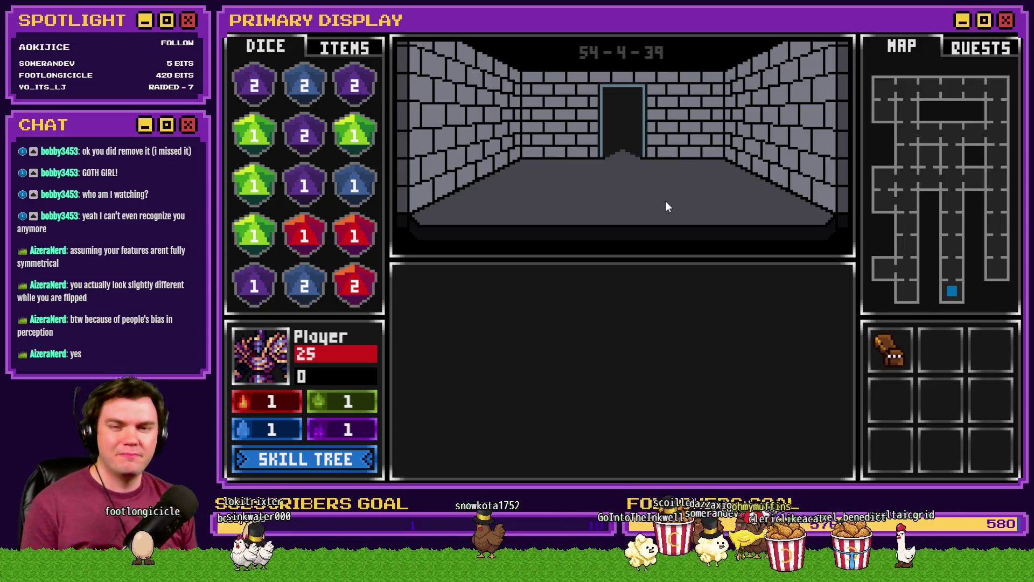
pyautogui.press('w')
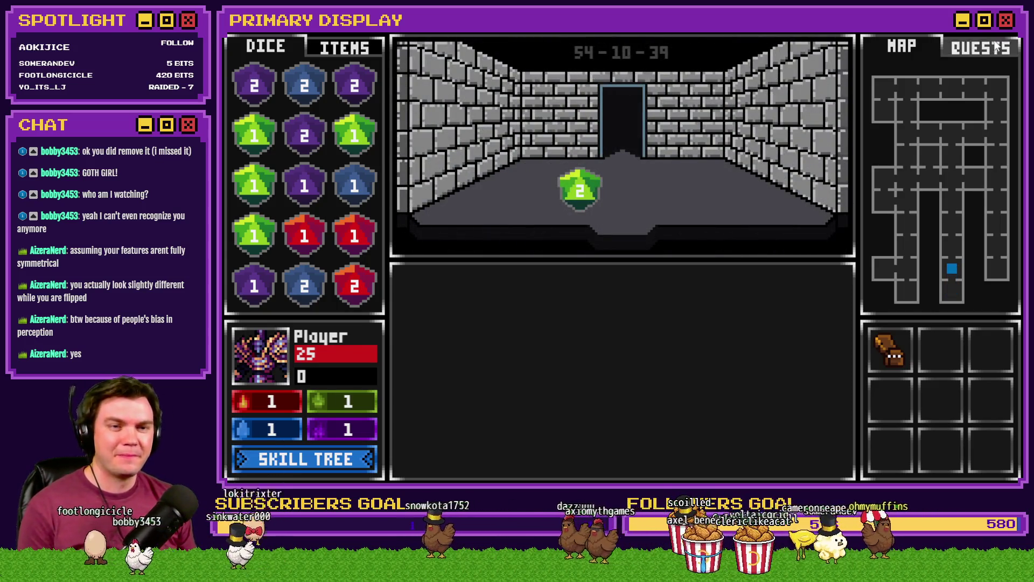
pyautogui.hotkey('alt', 'F4')
pyautogui.click(598, 54)
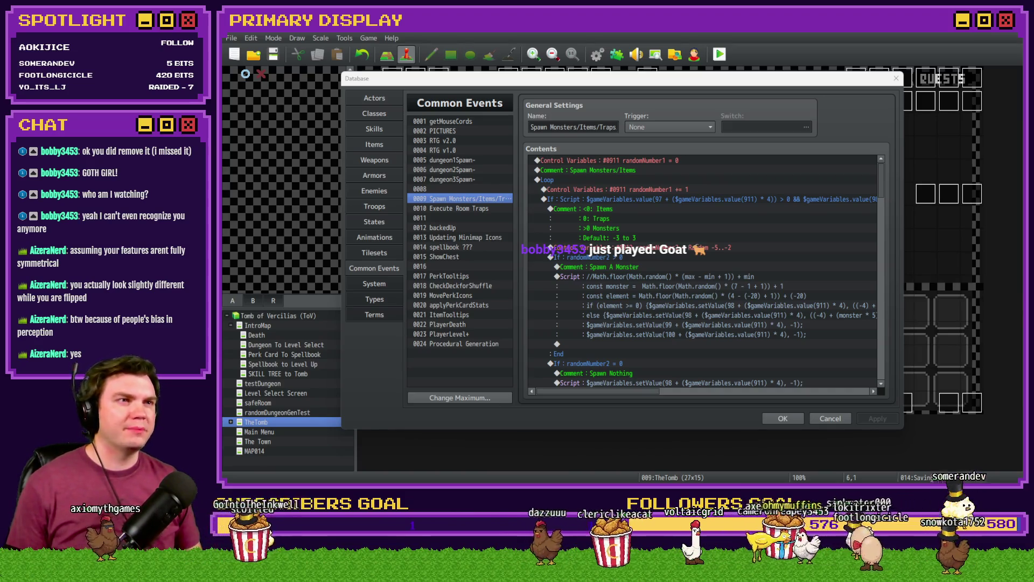
# - Set randomNumber2 (#0912) to Random 3..5 in the spawn event, then save and playtest
pyautogui.click(709, 148)
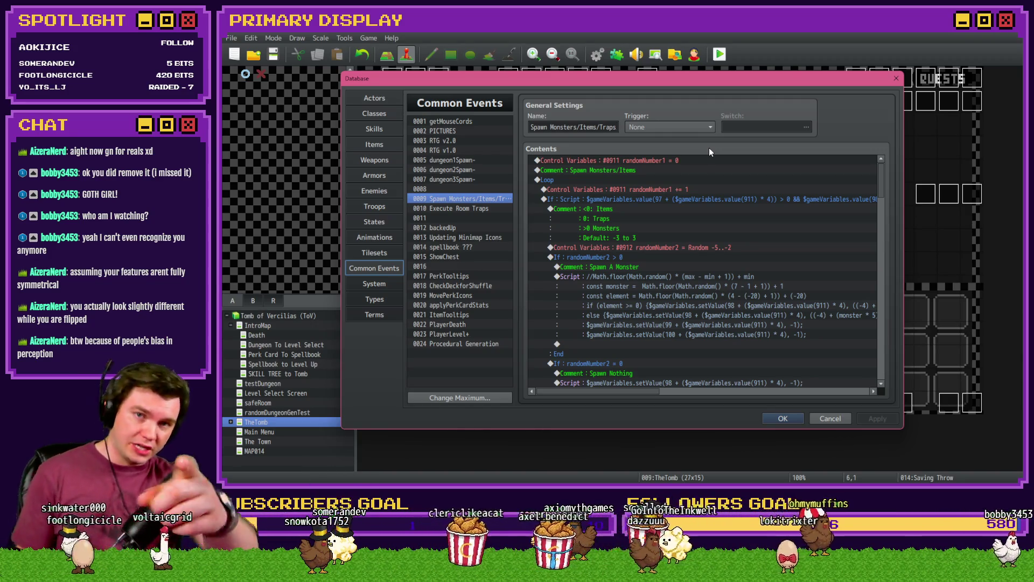
pyautogui.doubleClick(696, 250)
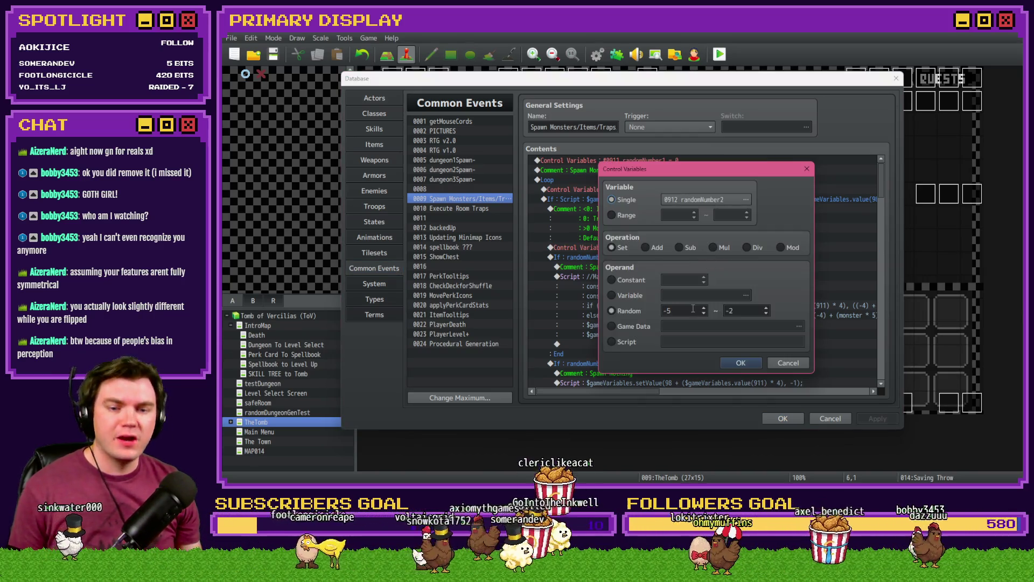
pyautogui.click(741, 363)
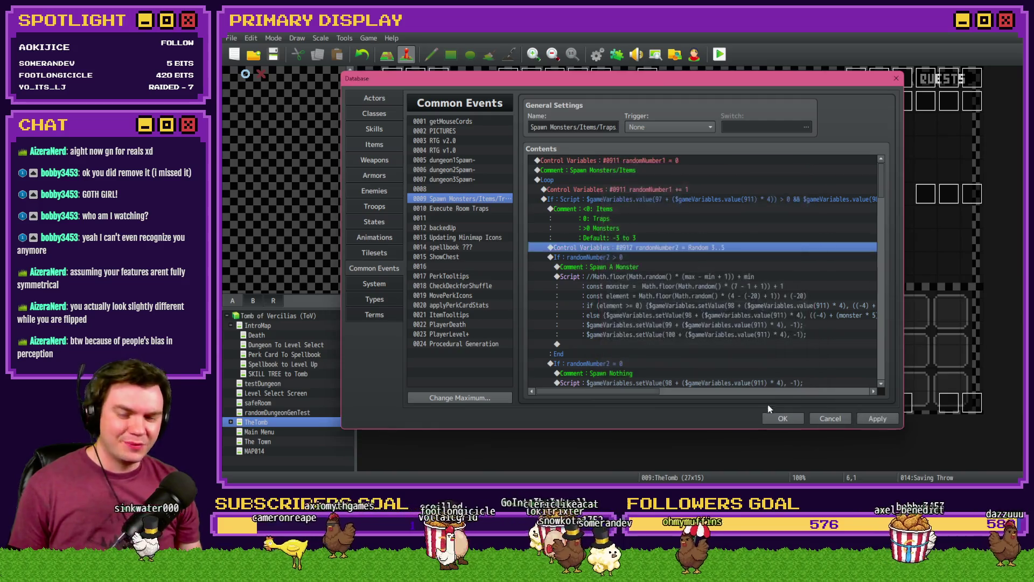
pyautogui.click(783, 418)
pyautogui.click(720, 53)
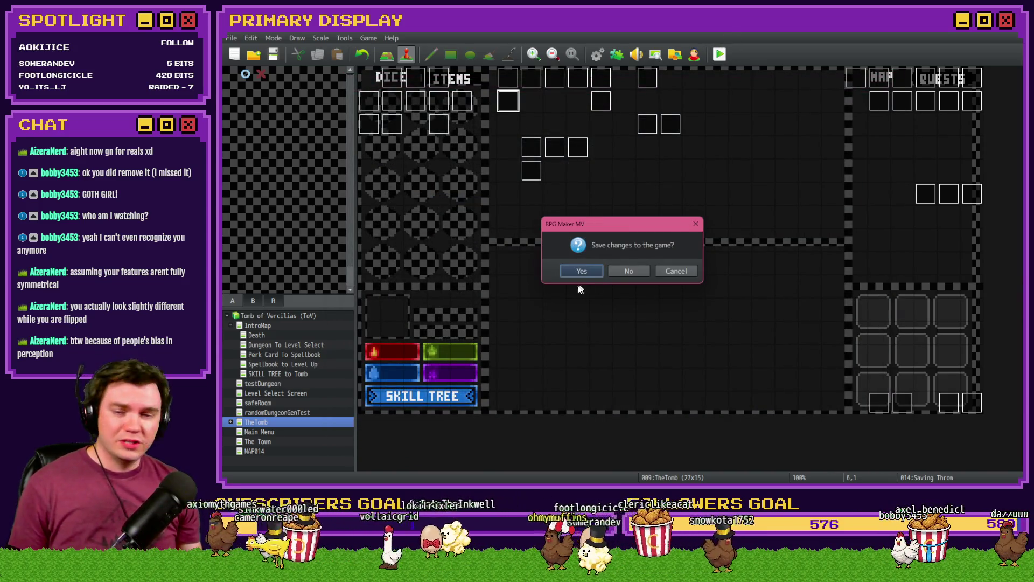
pyautogui.click(582, 272)
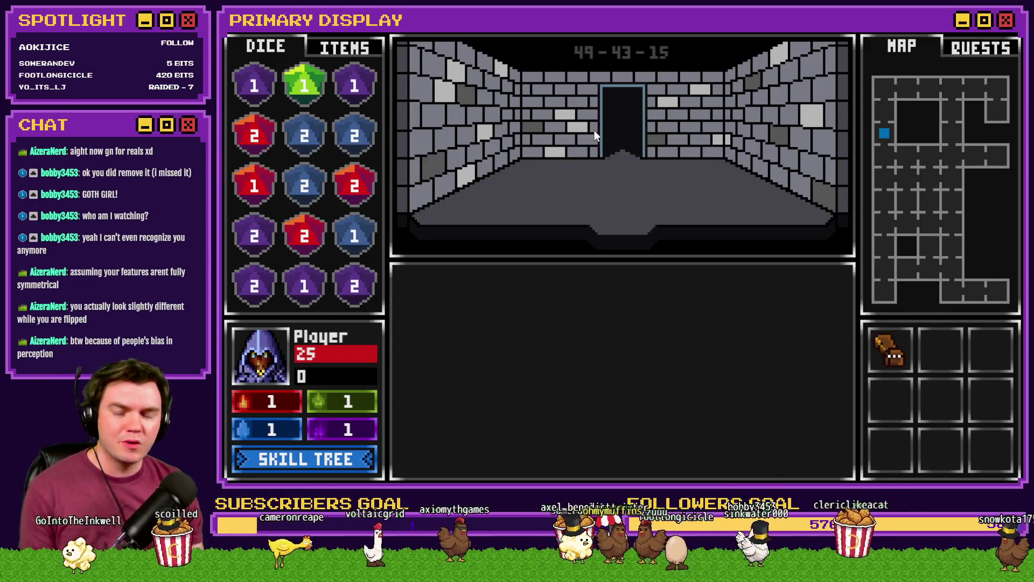
# - Step forward into the next room to trigger a blackjack fight with a Pyro Gargoyle
pyautogui.press('w')
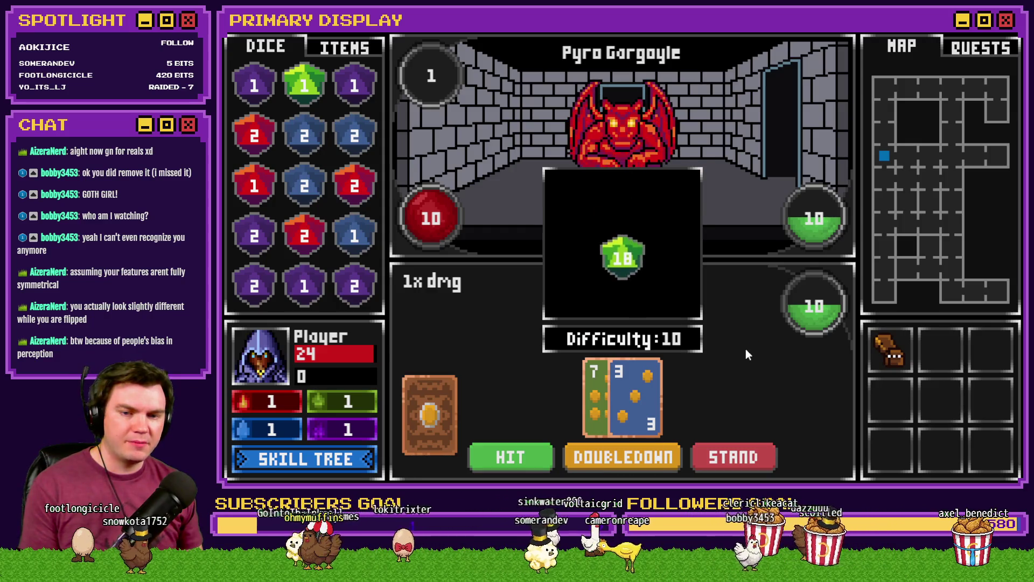
# - Unlock the first Dexterity skill and add four points to Swift Evasion in the skill tree
pyautogui.click(358, 459)
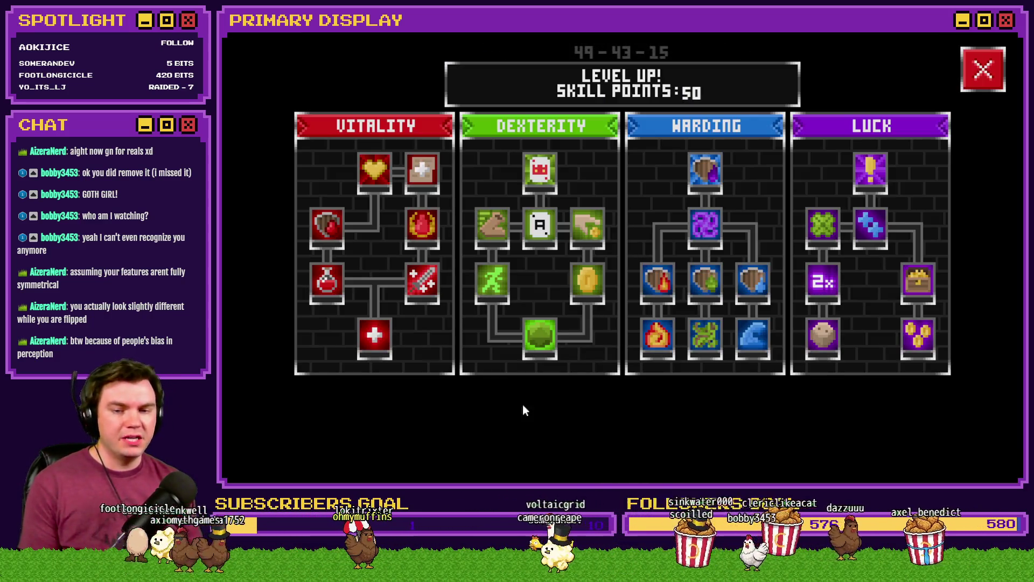
pyautogui.click(541, 350)
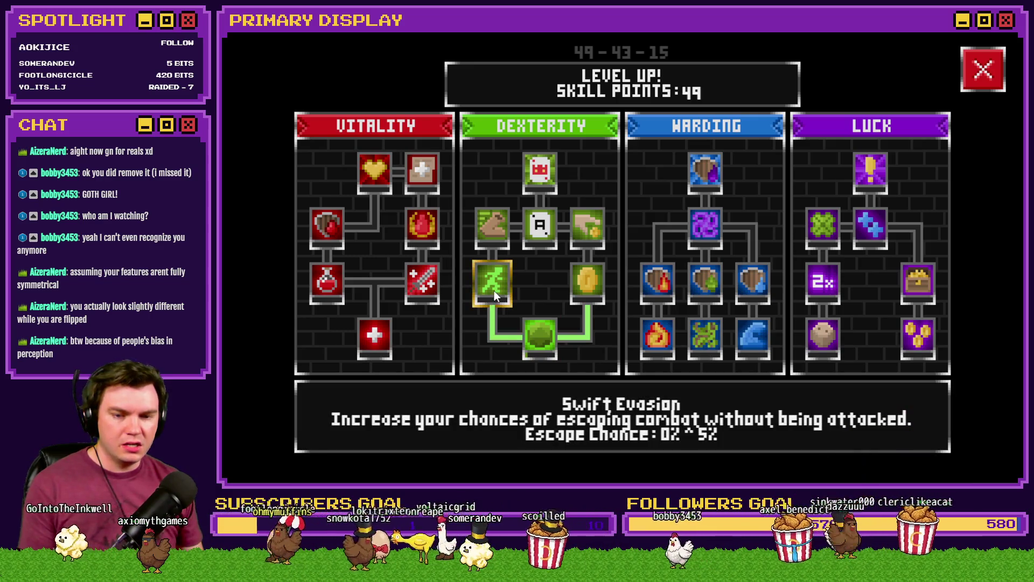
pyautogui.click(493, 287)
pyautogui.click(493, 286)
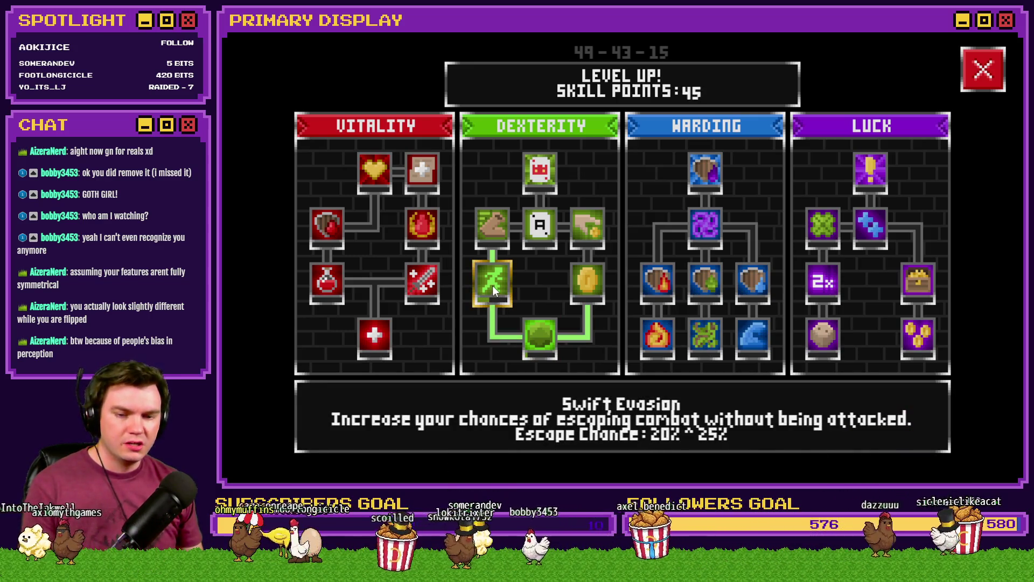
pyautogui.click(492, 285)
pyautogui.click(492, 284)
pyautogui.click(984, 70)
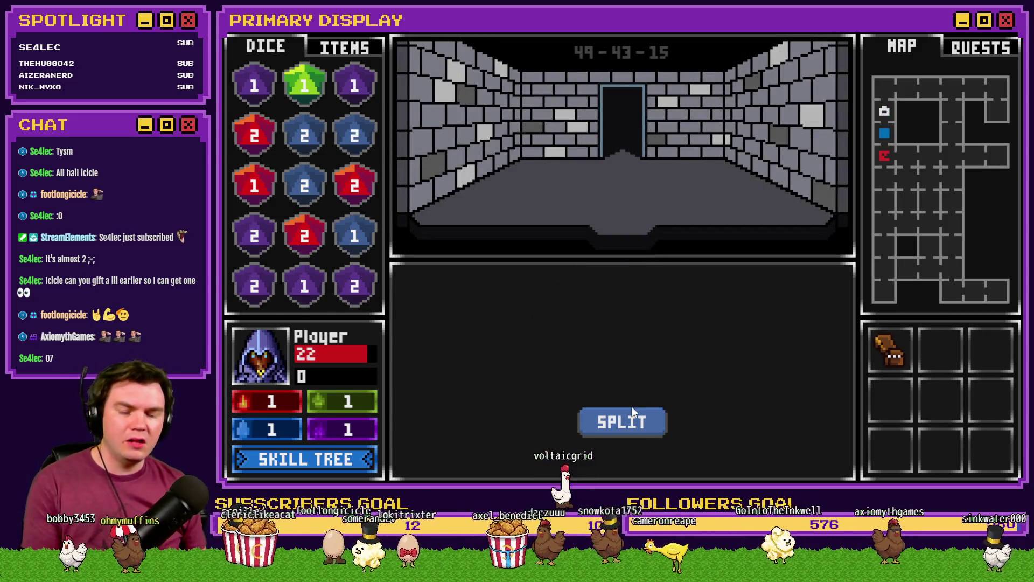
# - Step into the enemy room to start a new Pyro Gargoyle blackjack fight
pyautogui.press('w')
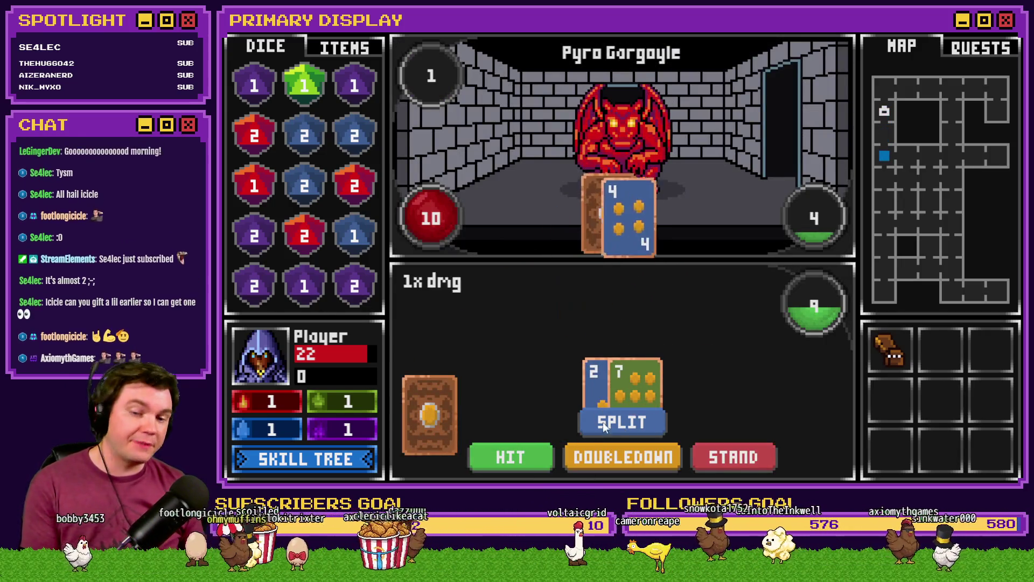
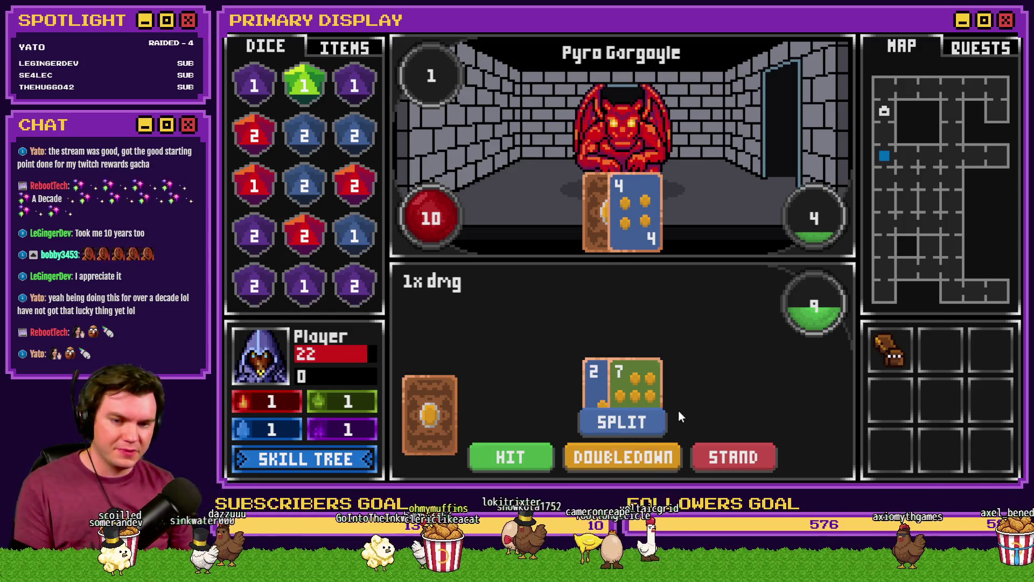
# - Leave and re-enter the Pyro Gargoyle room, quit the playtest, and open the DRAW A LINE event
pyautogui.press('w')
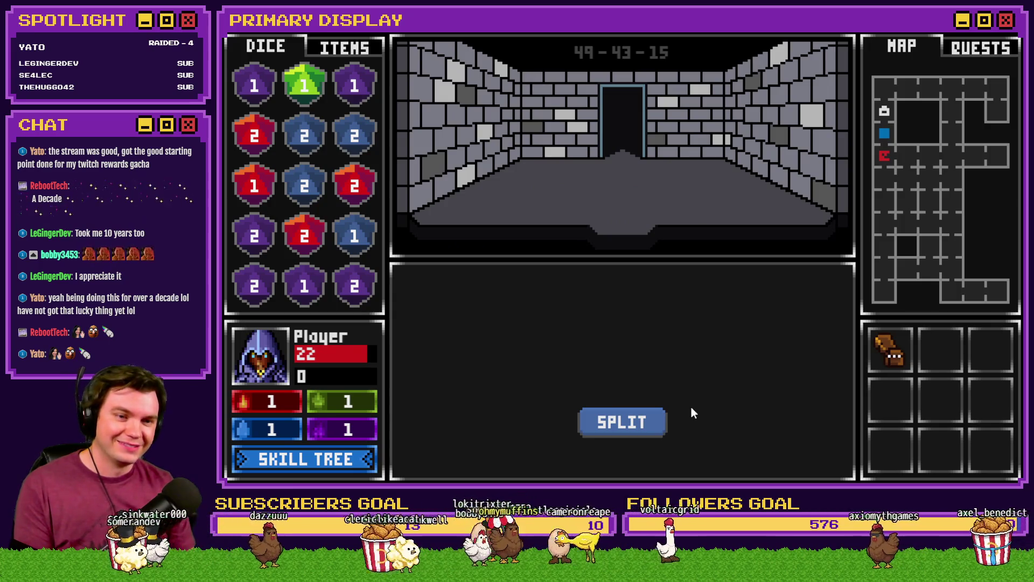
pyautogui.press('w')
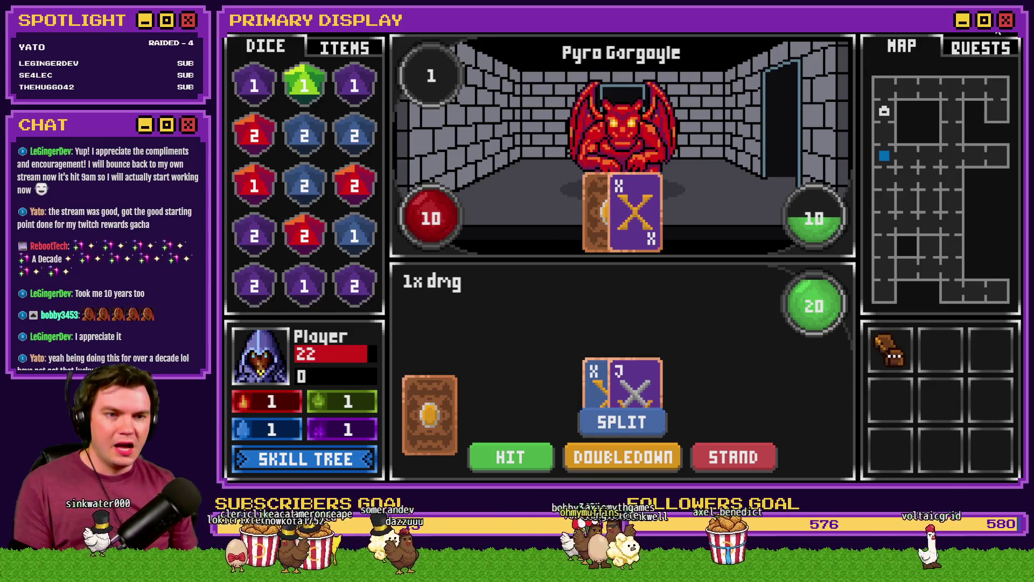
pyautogui.hotkey('alt', 'F4')
pyautogui.doubleClick(902, 403)
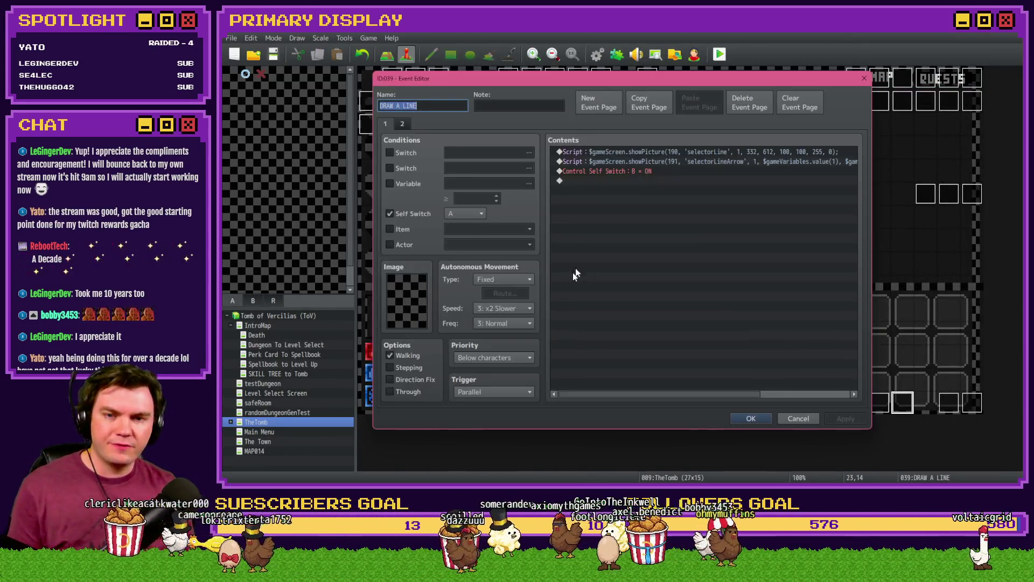
# - Close DRAW A LINE, open the Draw And Attack event, review page 1, then show page 2
pyautogui.press('Escape')
pyautogui.doubleClick(949, 403)
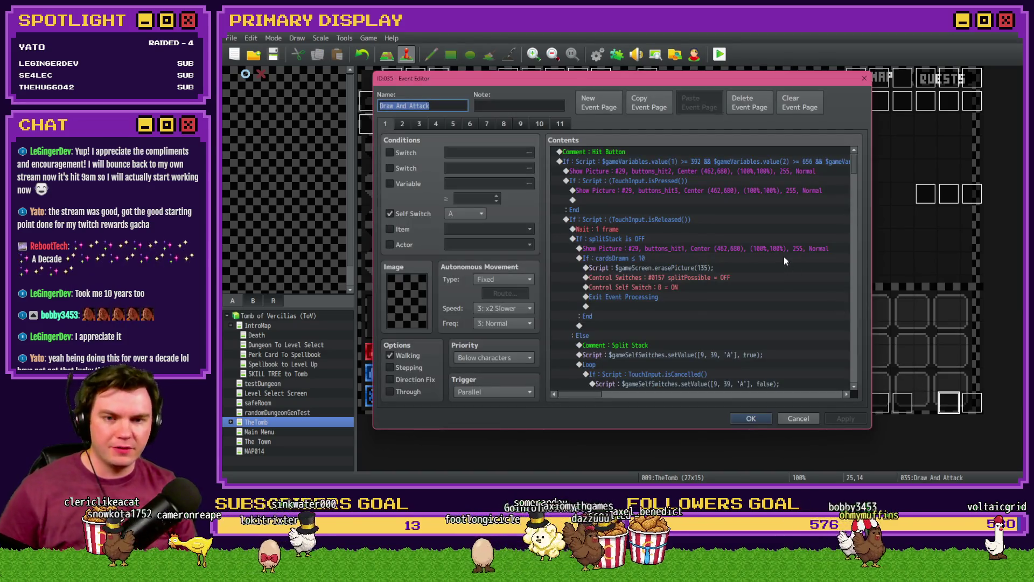
pyautogui.scroll(-5, 743, 271)
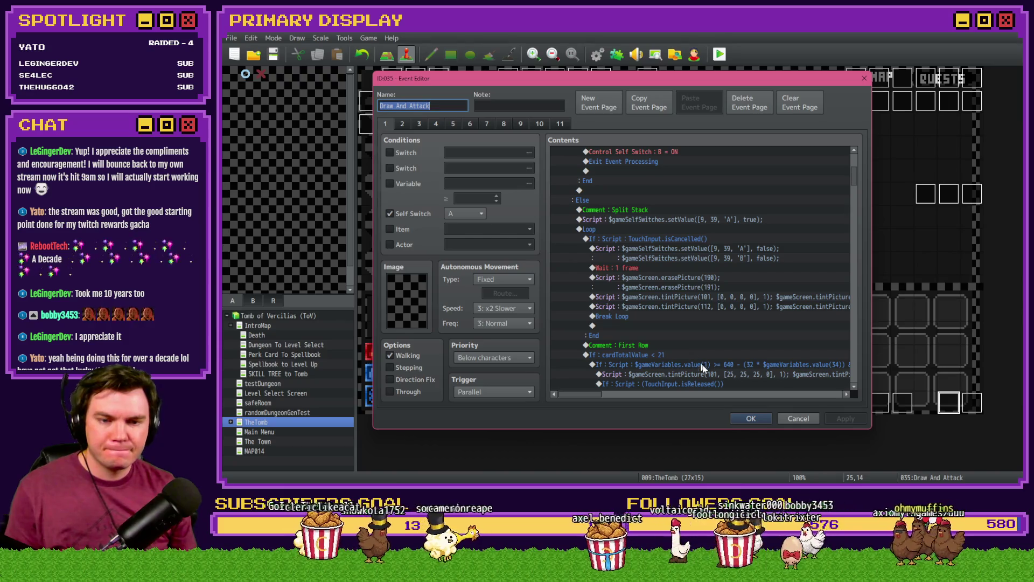
pyautogui.moveTo(593, 393)
pyautogui.mouseDown()
pyautogui.moveTo(605, 394)
pyautogui.moveTo(588, 394)
pyautogui.mouseUp()
pyautogui.scroll(-8, 676, 331)
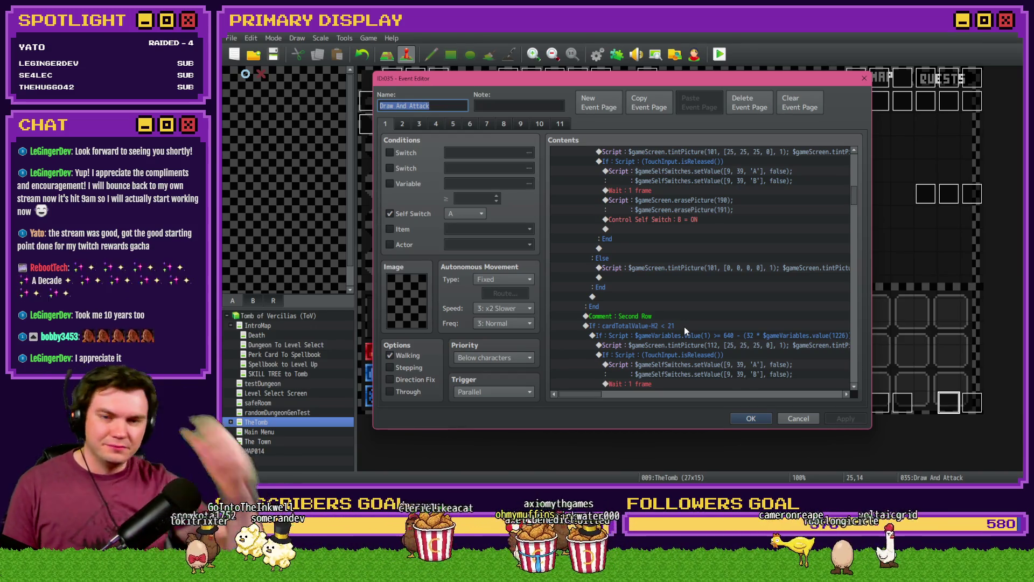
pyautogui.scroll(-3, 684, 327)
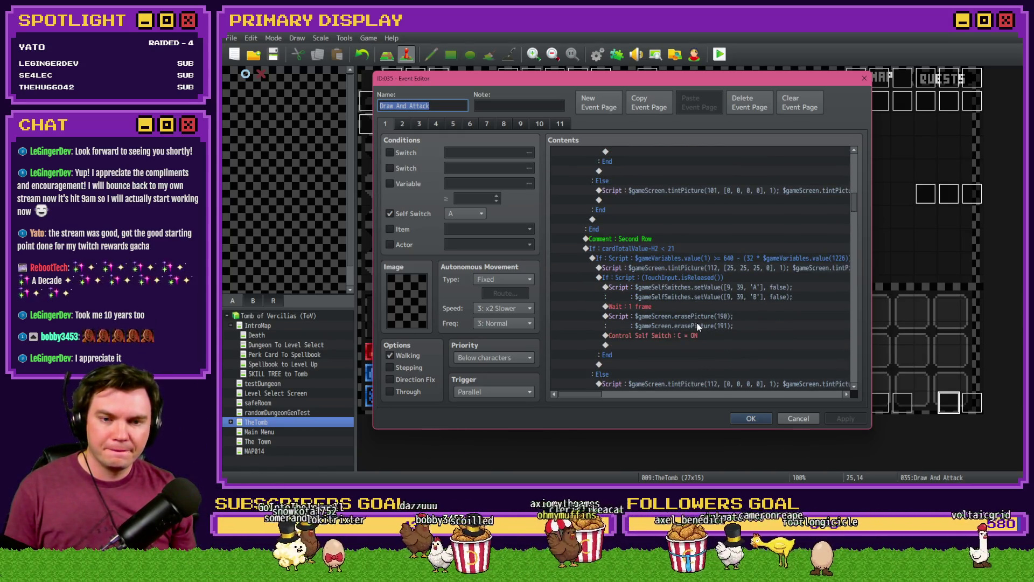
pyautogui.scroll(10, 697, 325)
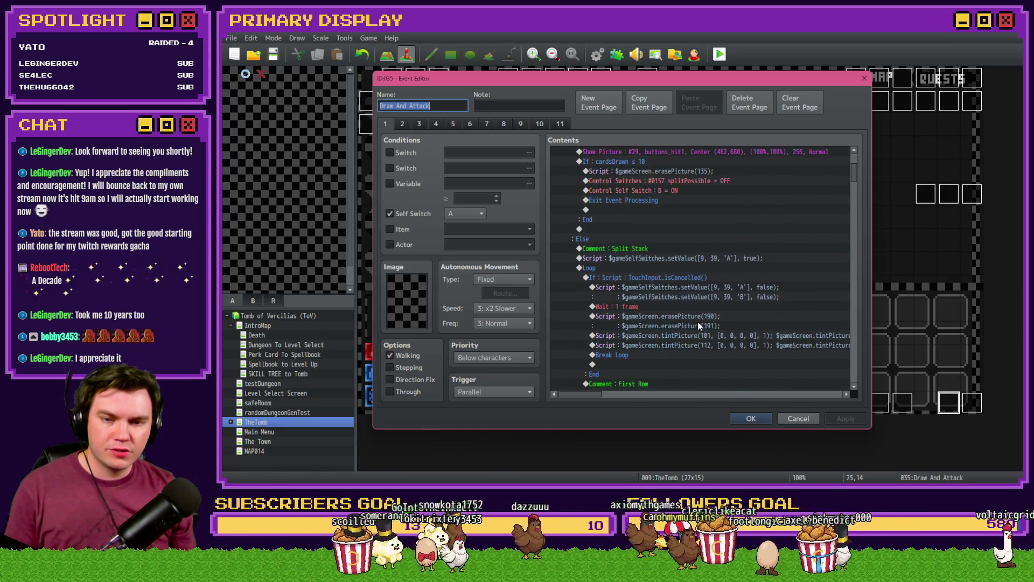
pyautogui.scroll(-2, 697, 325)
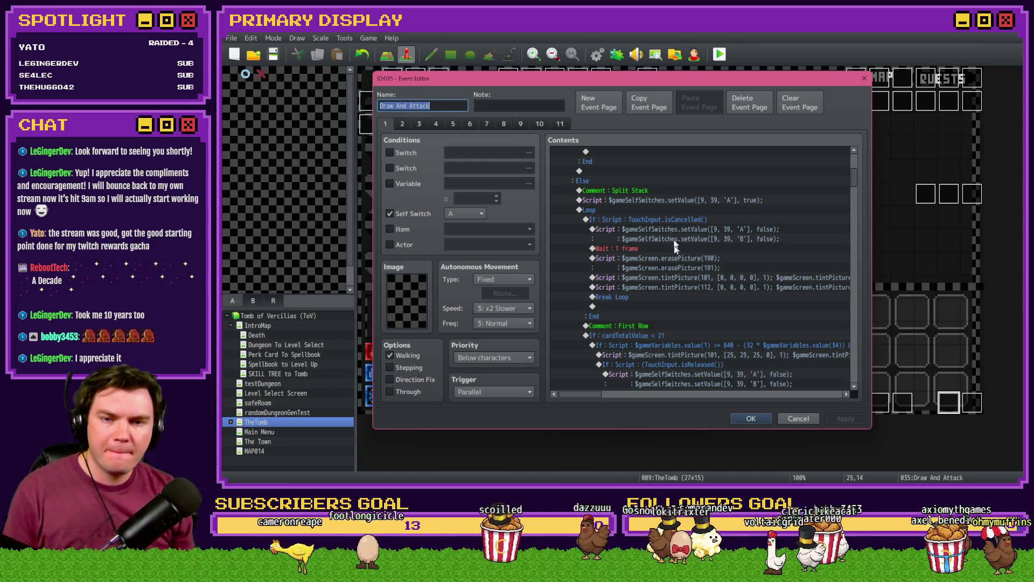
pyautogui.scroll(2, 670, 228)
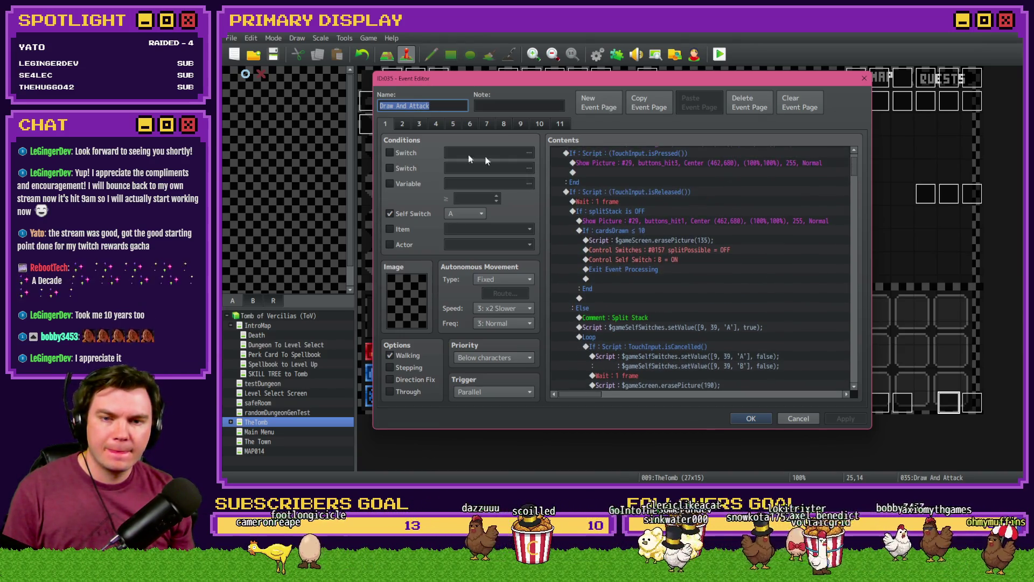
pyautogui.click(404, 126)
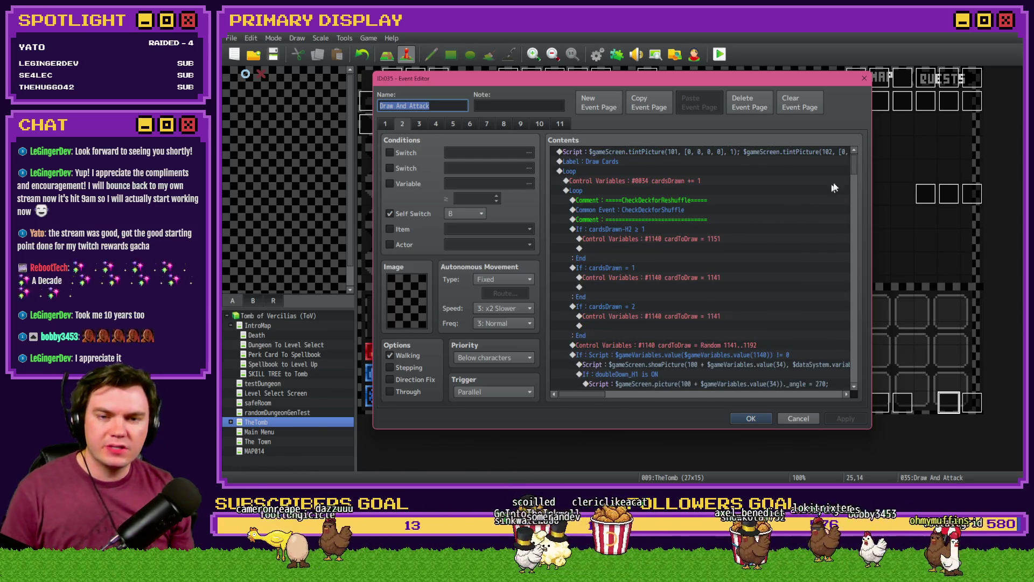
# - Review page 2's Split Possible check with its buttons_split1 picture script, then close Draw And Attack
pyautogui.moveTo(855, 162); pyautogui.dragTo(874, 320)
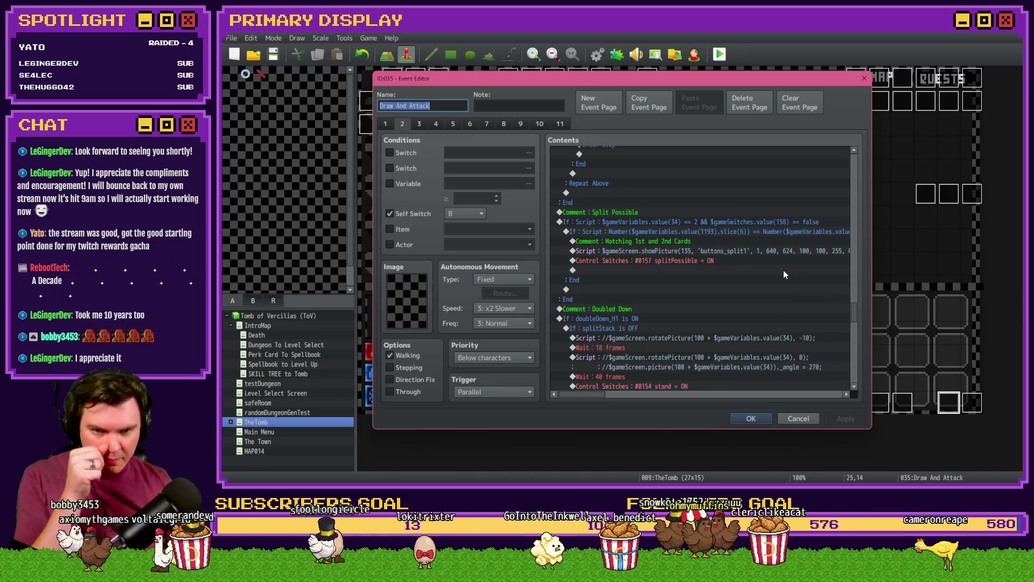
pyautogui.click(717, 252)
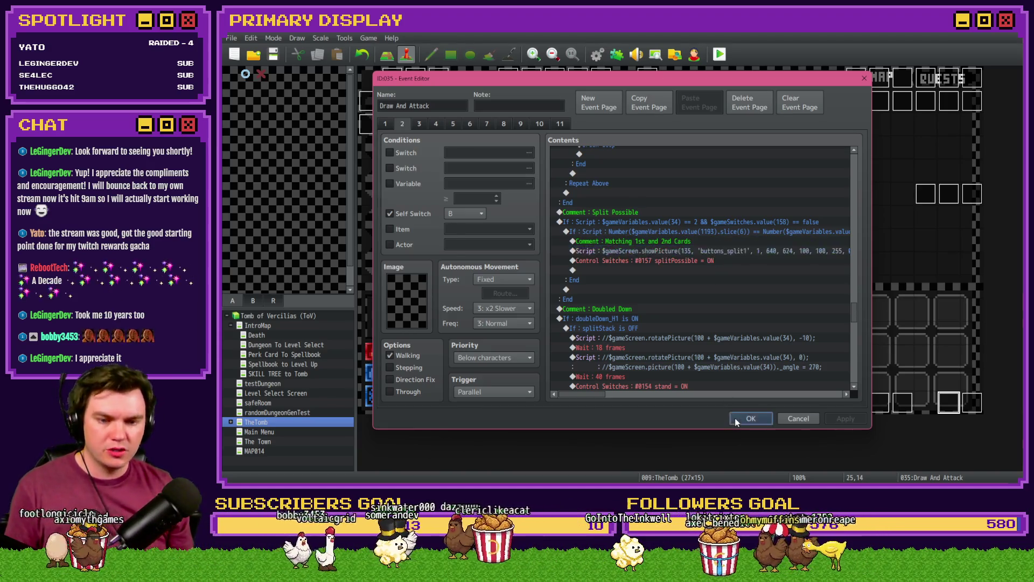
pyautogui.click(763, 418)
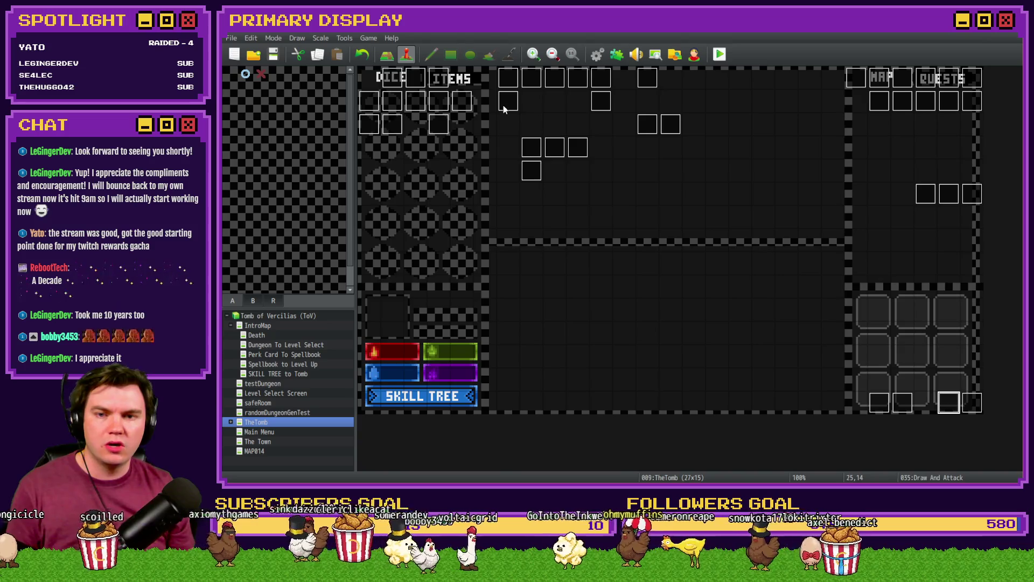
# - Open the Saving Throw event and locate its revertPicturesPlacement script line
pyautogui.doubleClick(506, 102)
pyautogui.moveTo(855, 165)
pyautogui.mouseDown()
pyautogui.moveTo(863, 369)
pyautogui.moveTo(863, 293)
pyautogui.mouseUp()
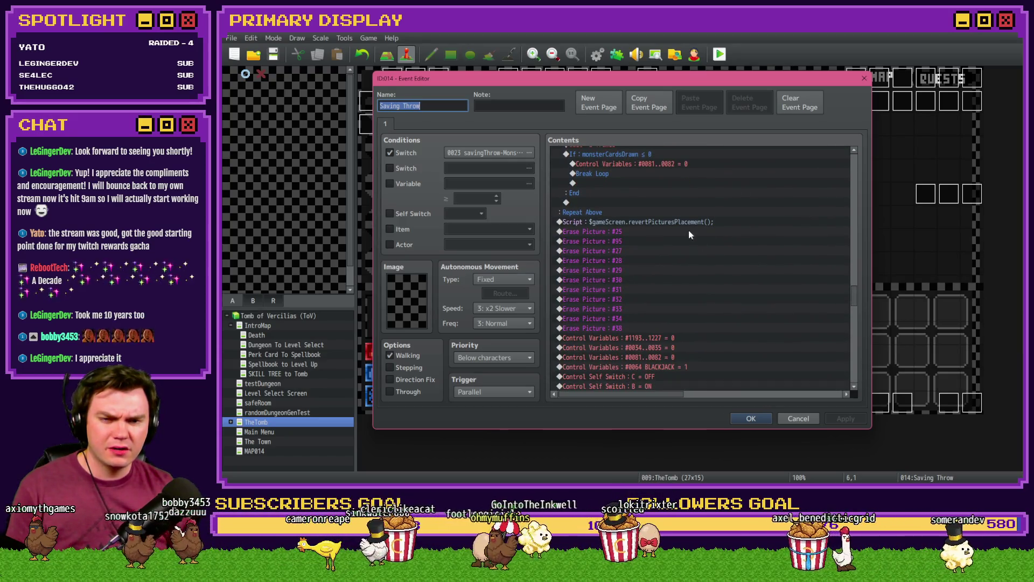
pyautogui.click(668, 222)
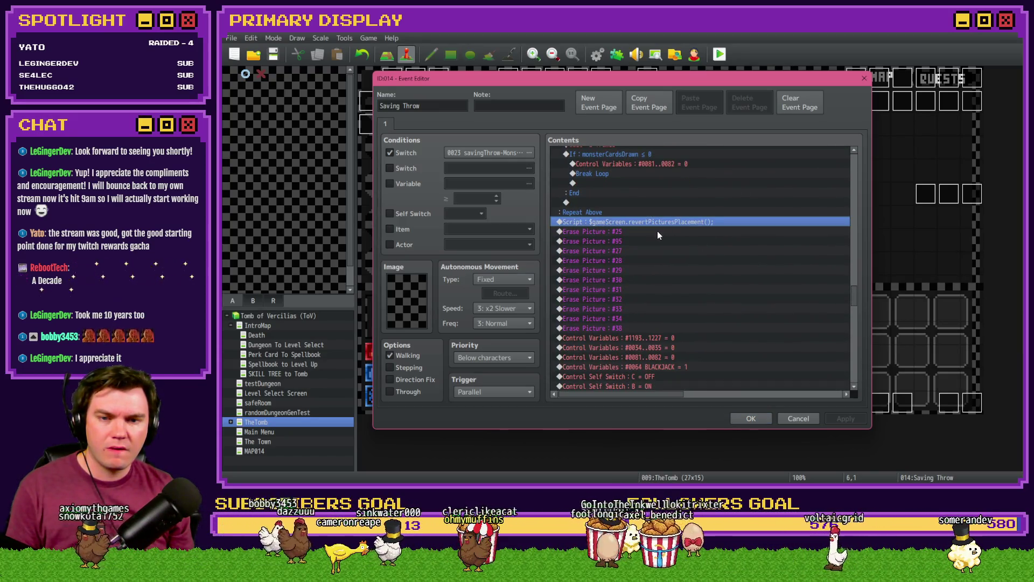
# - Duplicate the Erase Picture #38 command and change the copy's picture number to 135
pyautogui.click(626, 325)
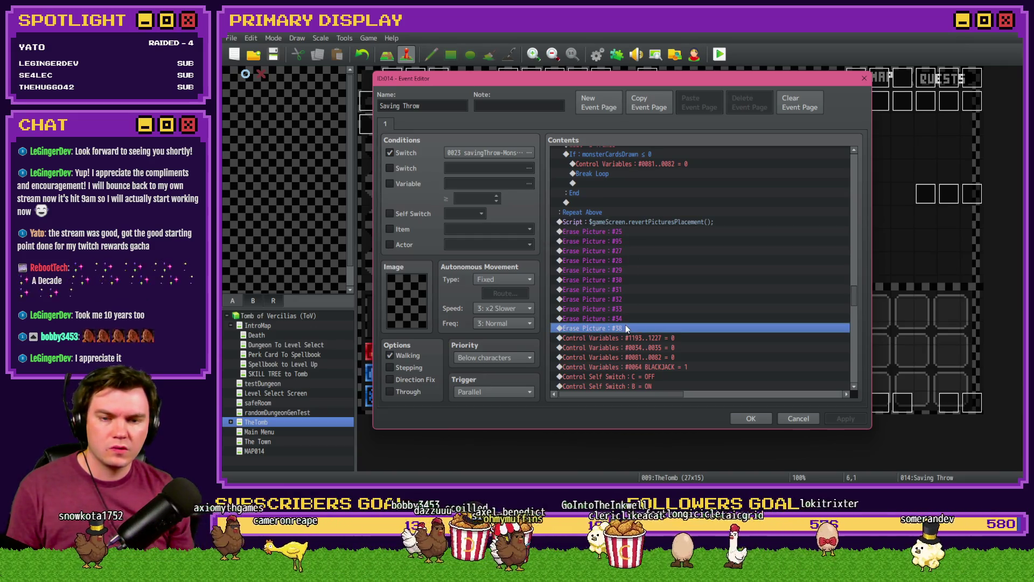
pyautogui.hotkey('ctrl', 'c')
pyautogui.hotkey('ctrl', 'v')
pyautogui.press('Return')
pyautogui.write('135')
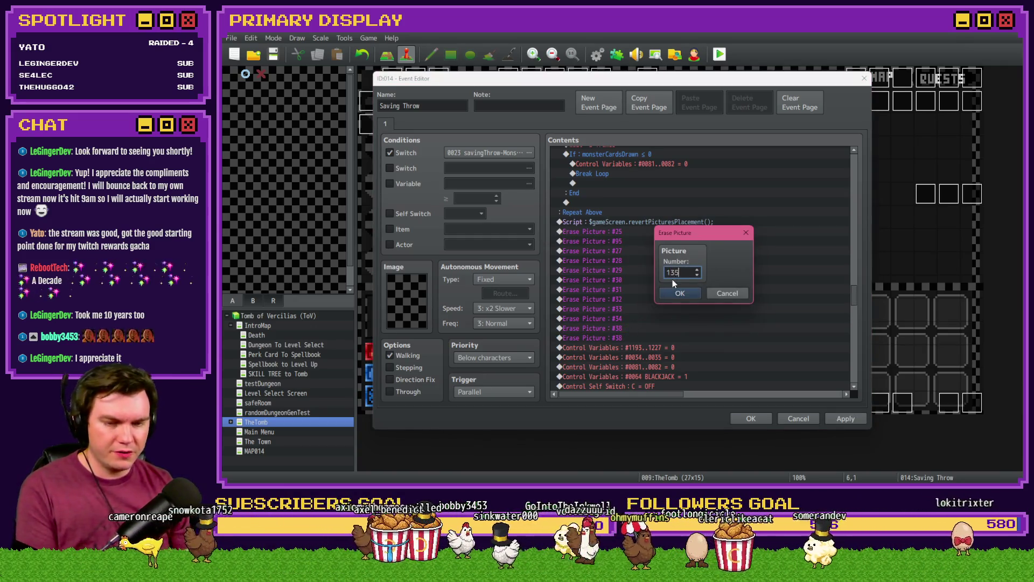
pyautogui.click(687, 296)
# - Reselect the erase commands and pick out the new Erase Picture #100 line for removal
pyautogui.click(654, 331)
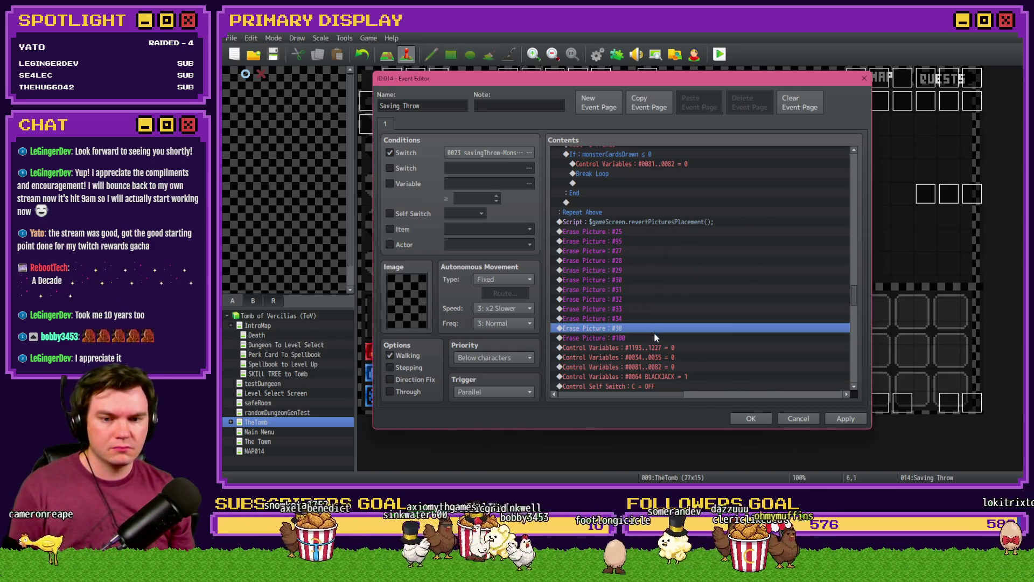
pyautogui.press('Insert')
pyautogui.press('Escape')
pyautogui.click(648, 336)
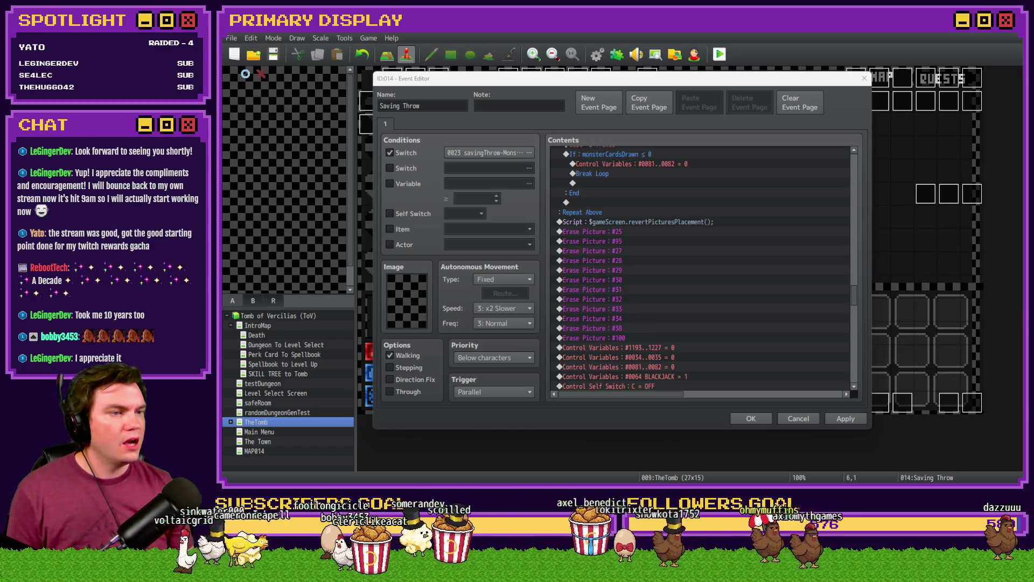
pyautogui.click(690, 327)
pyautogui.press('Down')
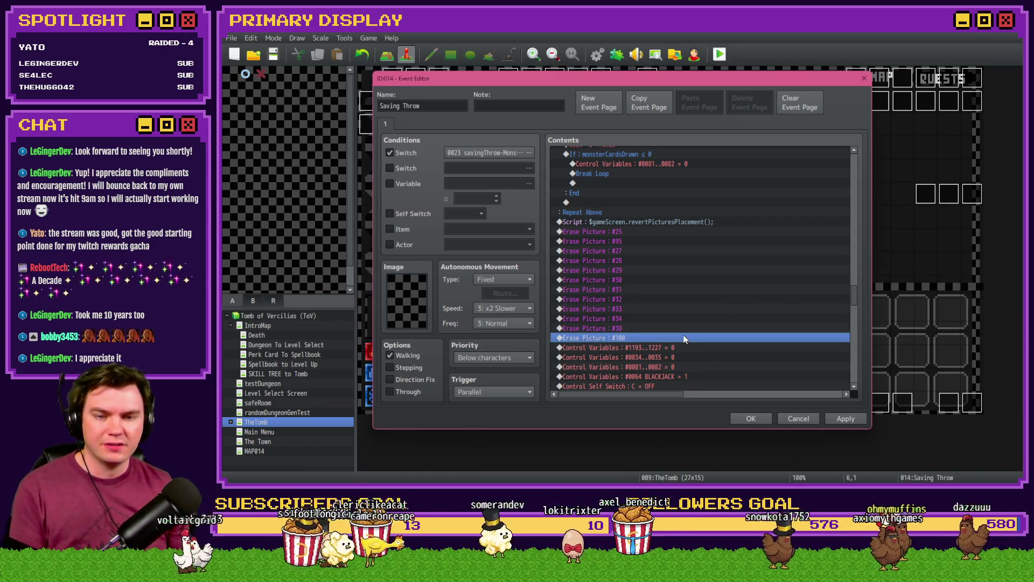
# - Delete the extra erase command, add a $gameScreen.erasePicture(135) script, and close the event
pyautogui.press('Delete')
pyautogui.press('Insert')
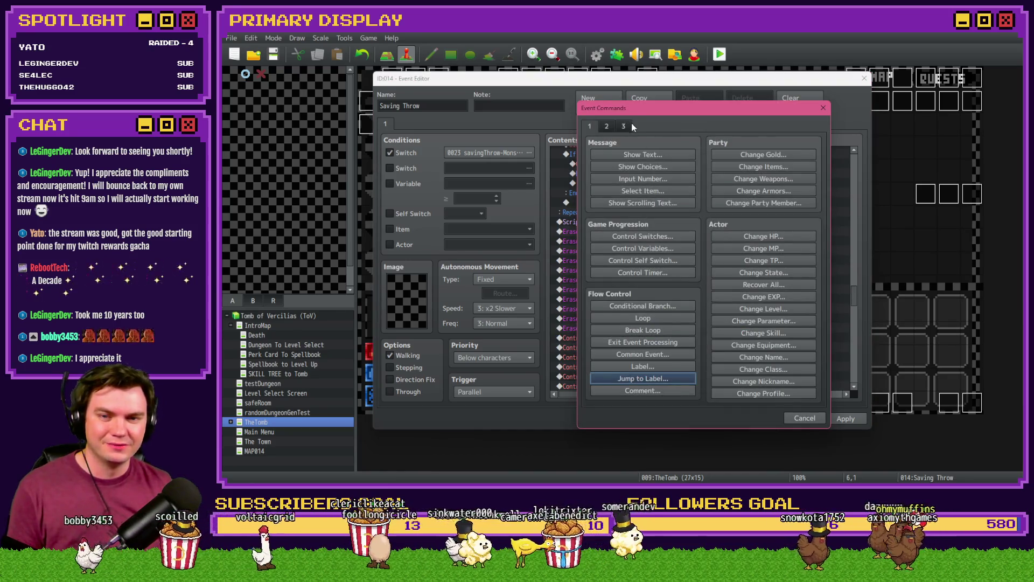
pyautogui.click(629, 126)
pyautogui.click(765, 378)
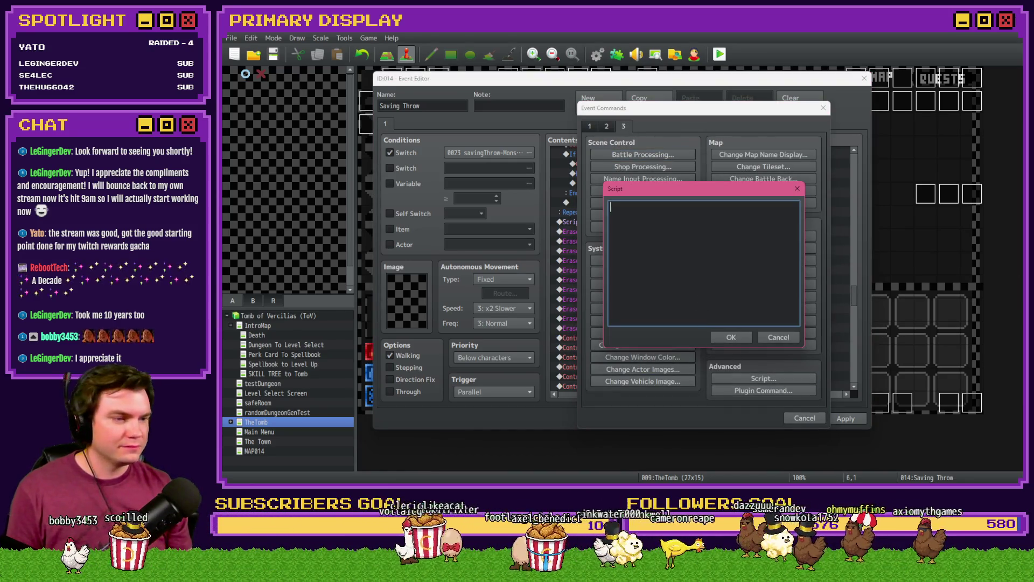
pyautogui.hotkey('alt', 'Tab')
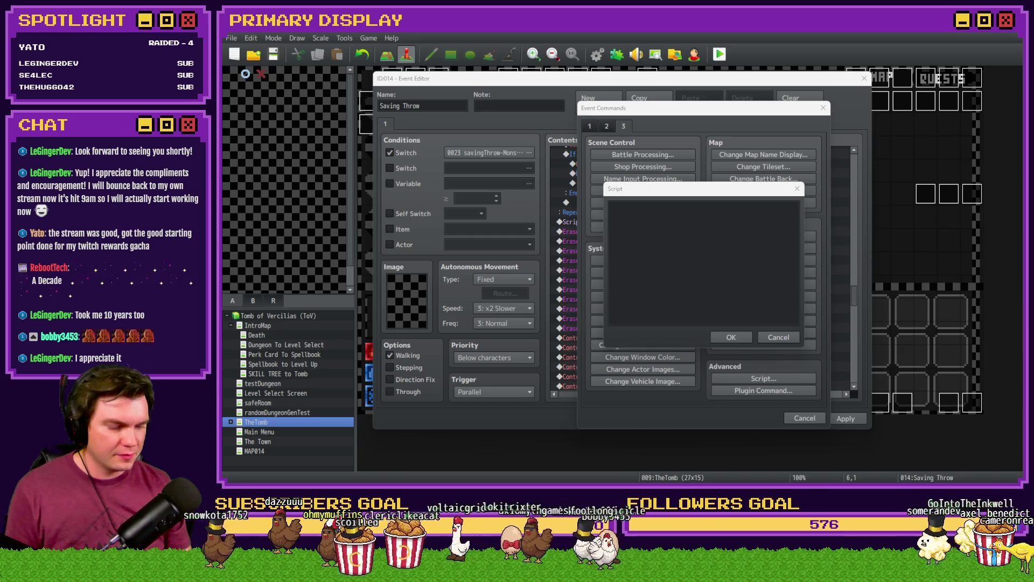
pyautogui.click(731, 275)
pyautogui.write('$gameScreen.erasePicture(')
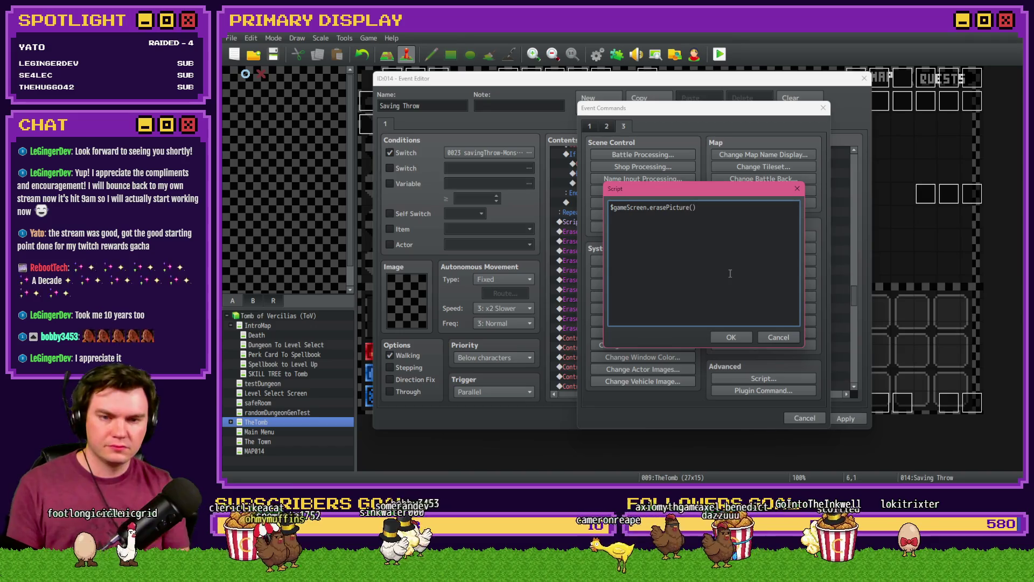
pyautogui.write('135')
pyautogui.click(745, 341)
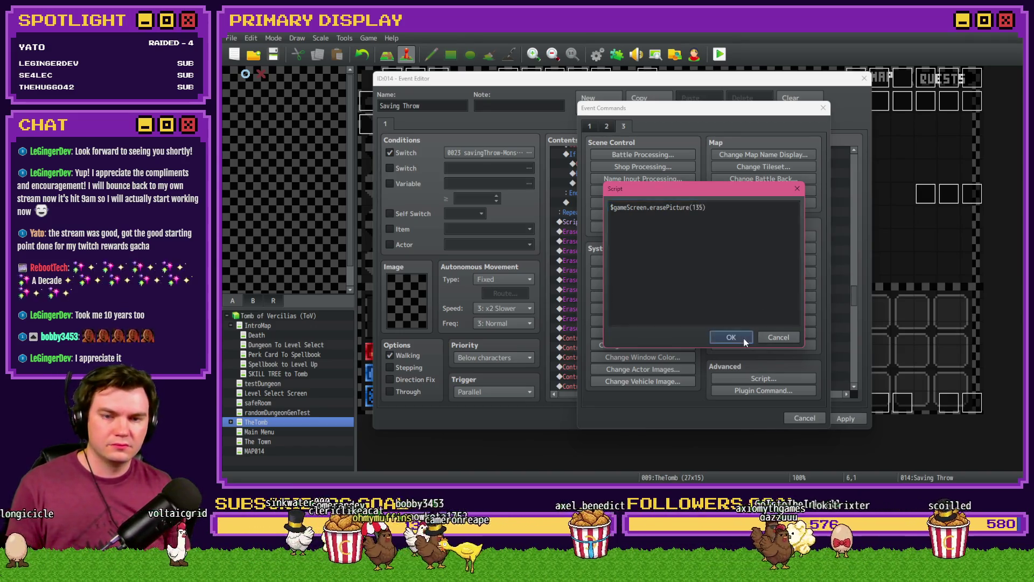
pyautogui.click(744, 337)
pyautogui.click(745, 418)
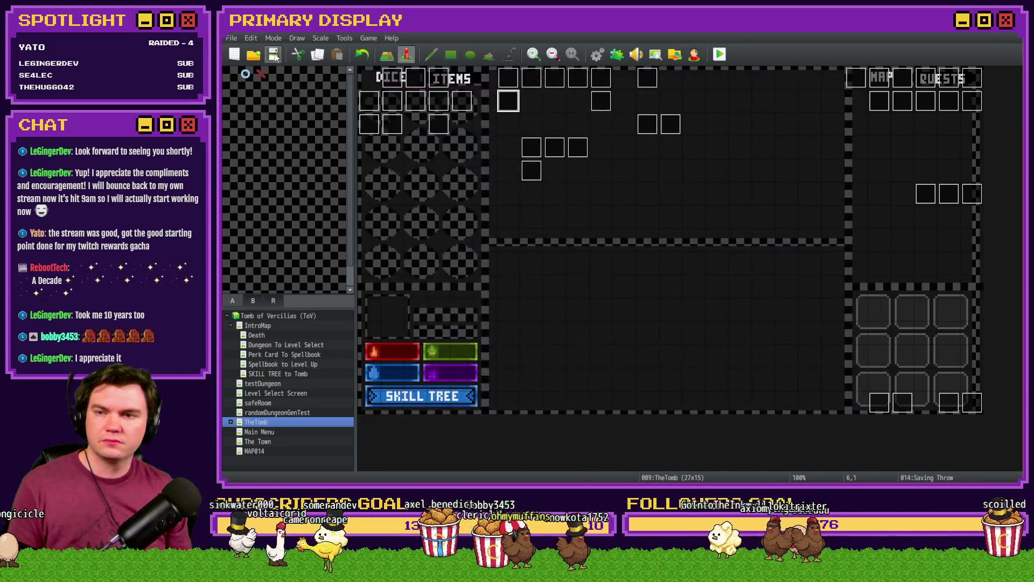
# - Playtest with a perk card, walk into the Rubble Golem fight, then close the game
pyautogui.click(720, 55)
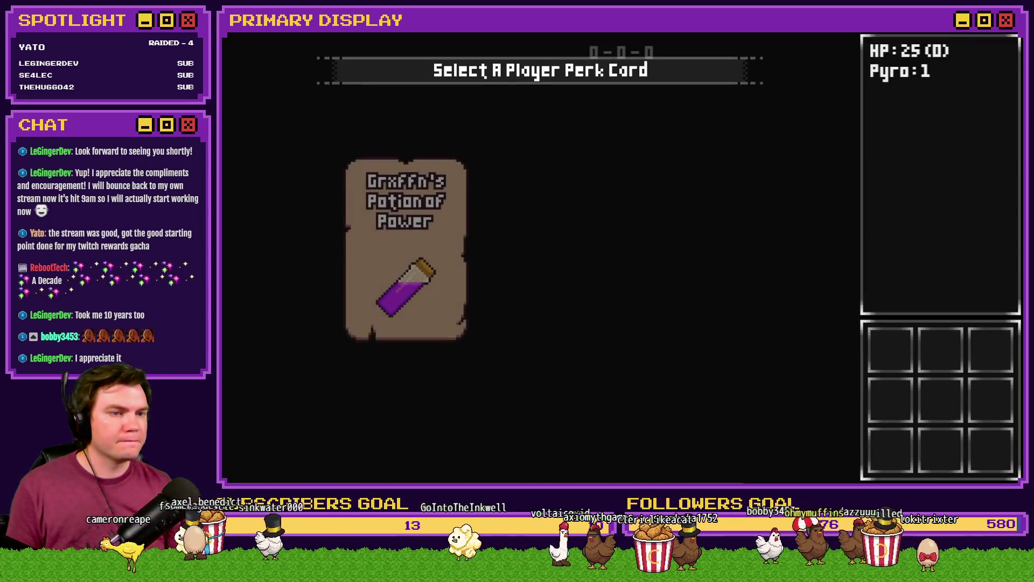
pyautogui.click(653, 183)
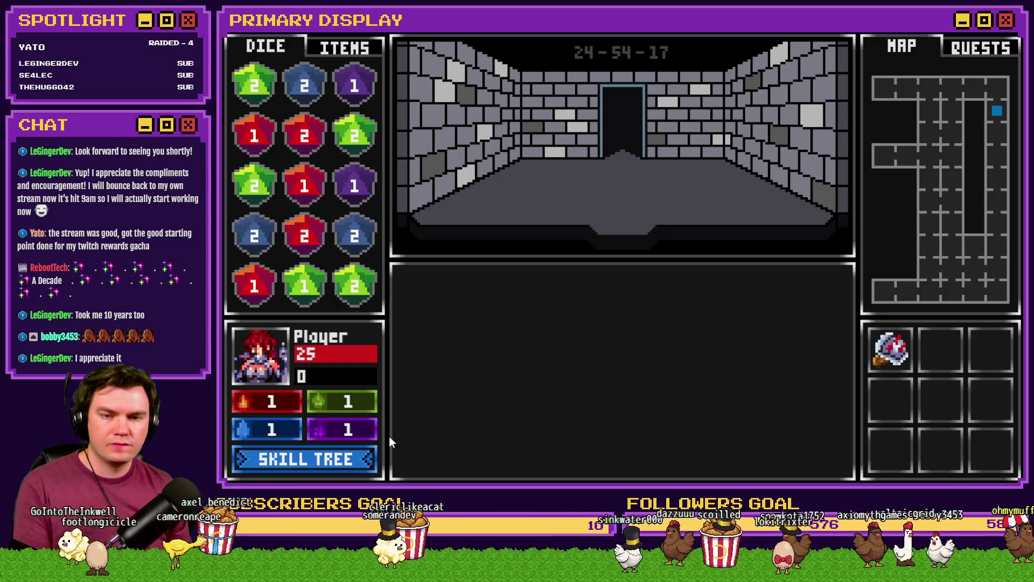
pyautogui.press('w')
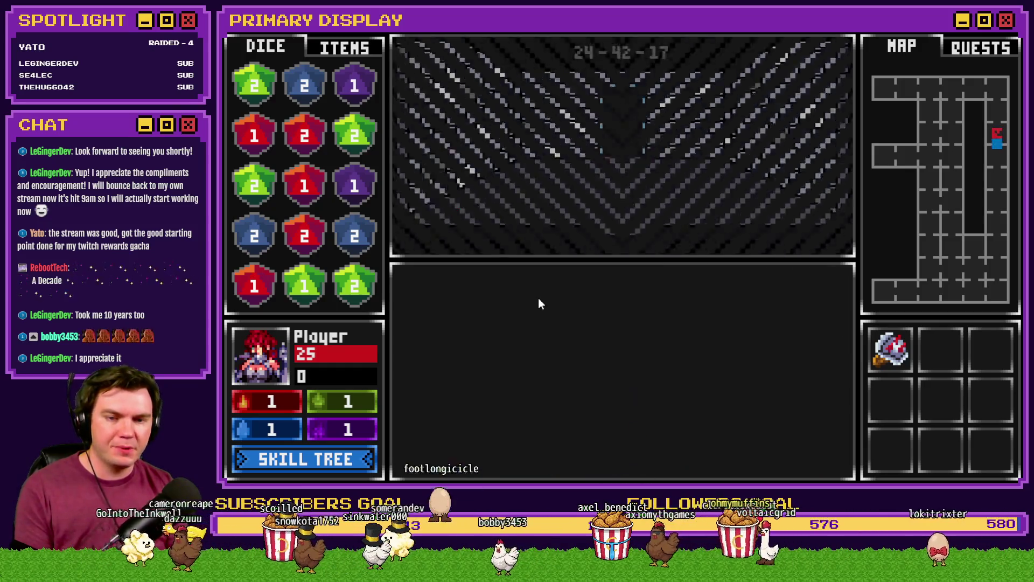
pyautogui.press('s')
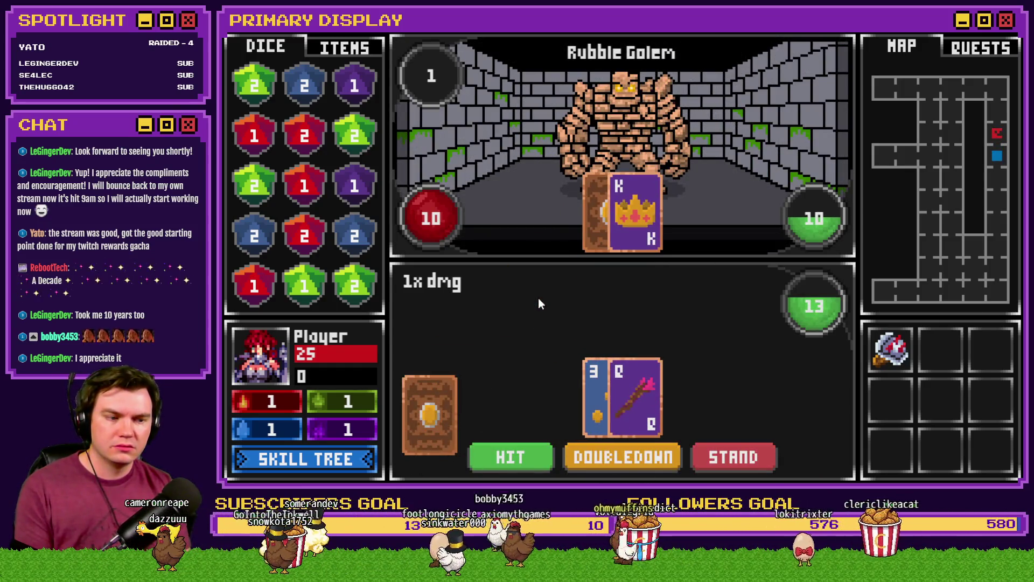
pyautogui.click(1005, 35)
# - Dismiss a mistakenly opened event and select the bottom-right Draw And Attack event cell
pyautogui.doubleClick(900, 402)
pyautogui.press('Escape')
pyautogui.click(949, 402)
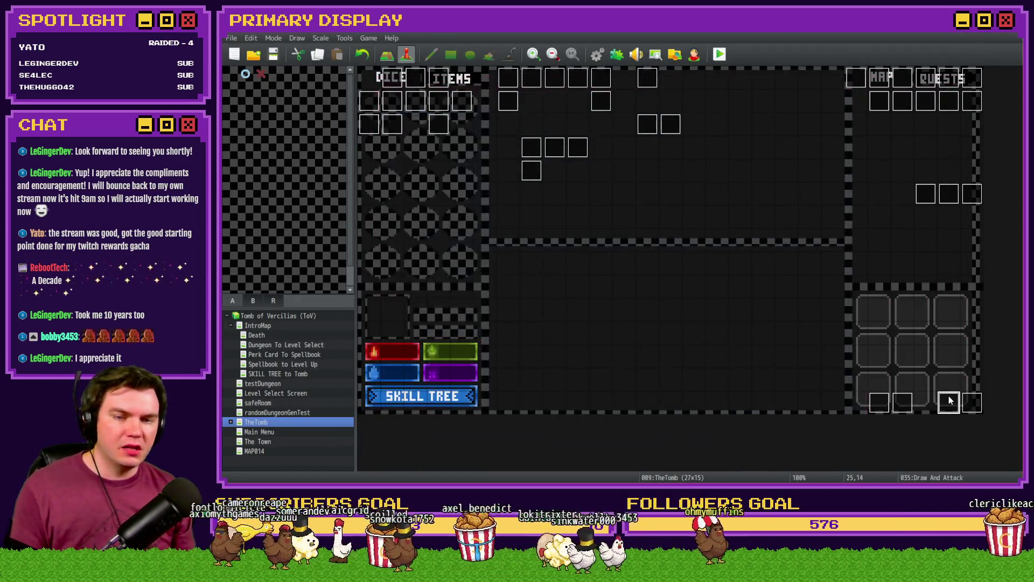
# - Move page 2's cardsDrawn = 1 and 2 checks below the random cardToDraw line
pyautogui.doubleClick(950, 401)
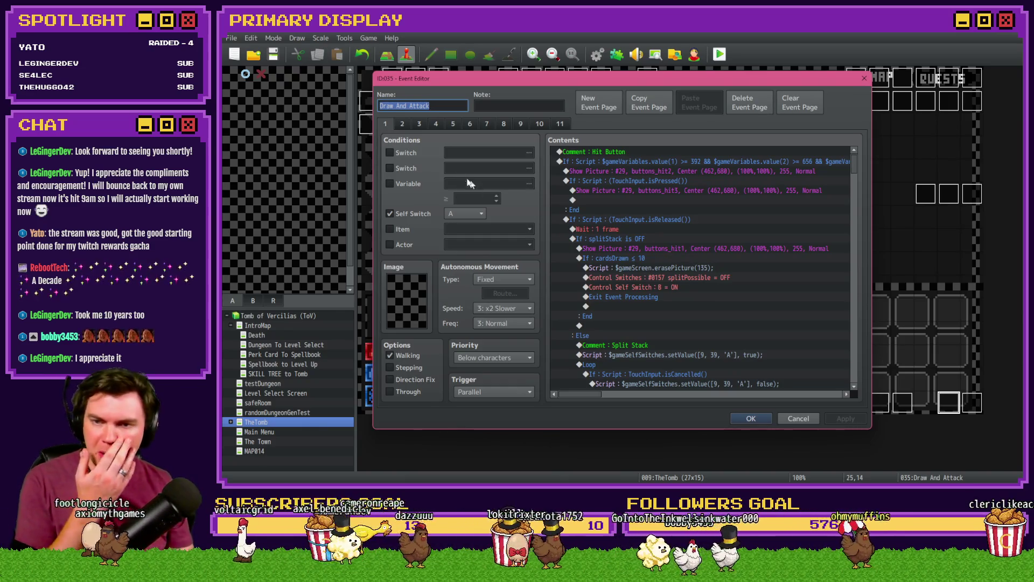
pyautogui.click(408, 126)
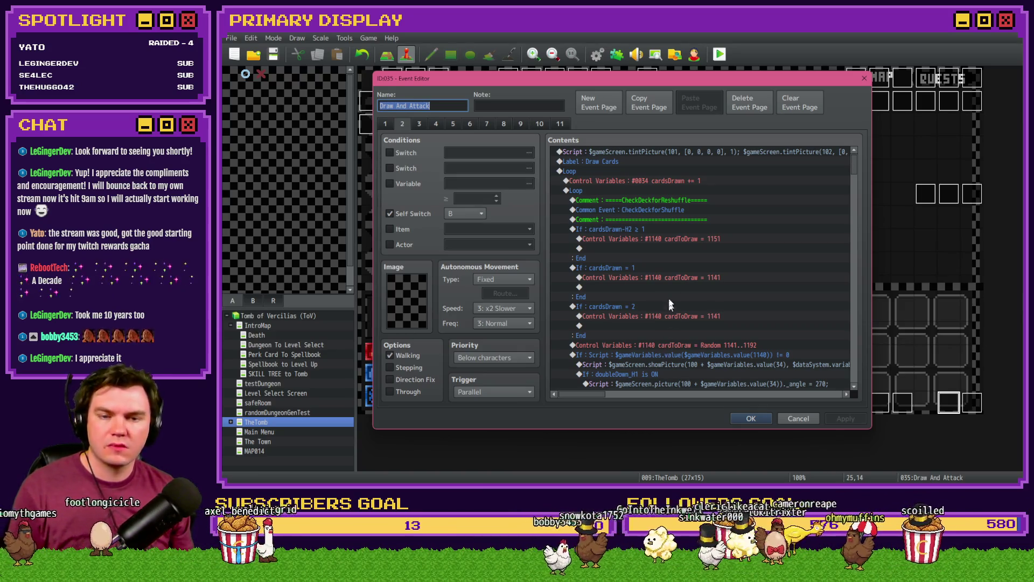
pyautogui.click(646, 268)
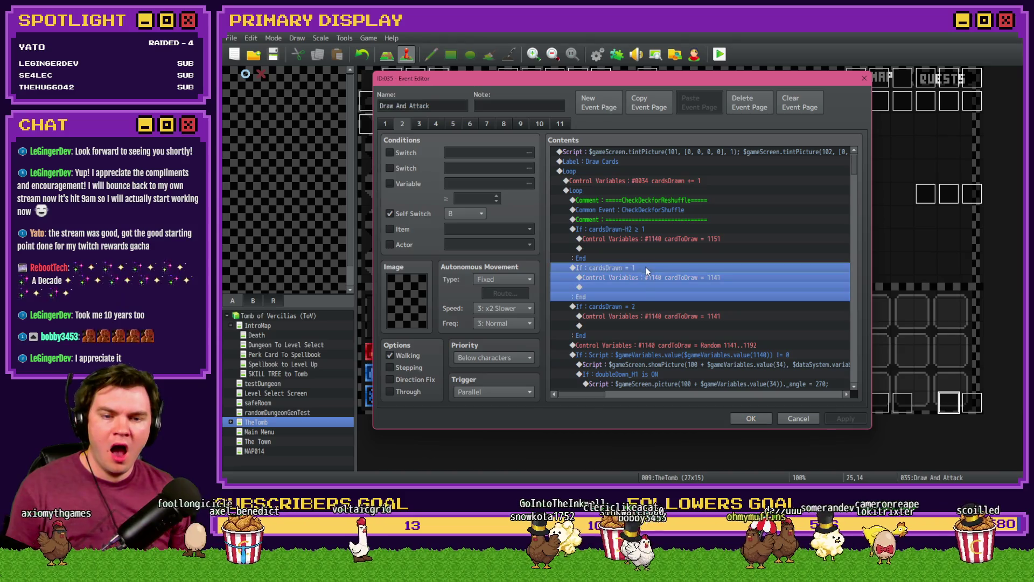
pyautogui.keyDown('shift'); pyautogui.click(641, 309); pyautogui.keyUp('shift')
pyautogui.press('Delete')
pyautogui.hotkey('ctrl', 'z')
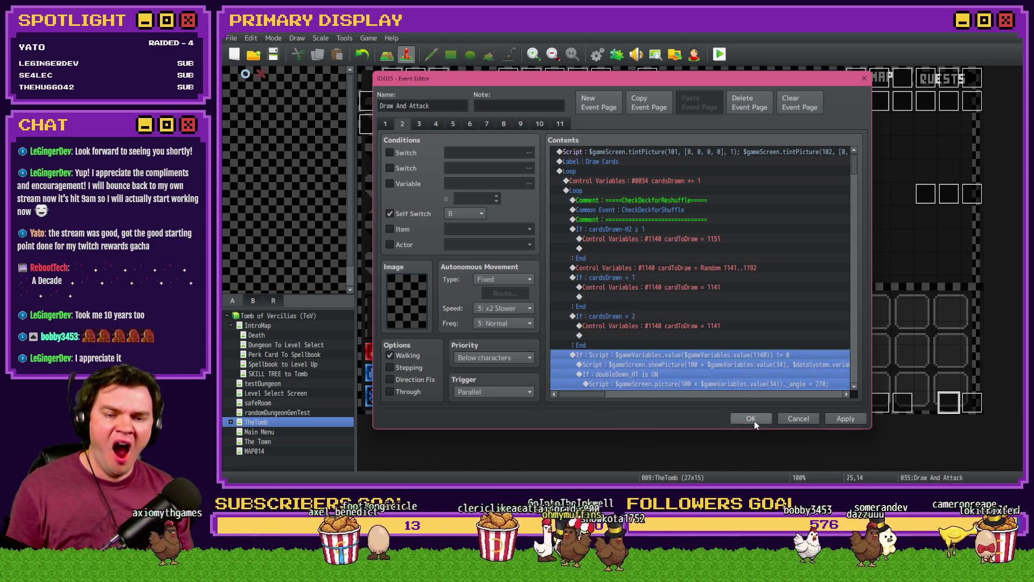
# - Apply the Draw And Attack edits, then save the project and launch a playtest
pyautogui.click(751, 418)
pyautogui.hotkey('ctrl', 'o')
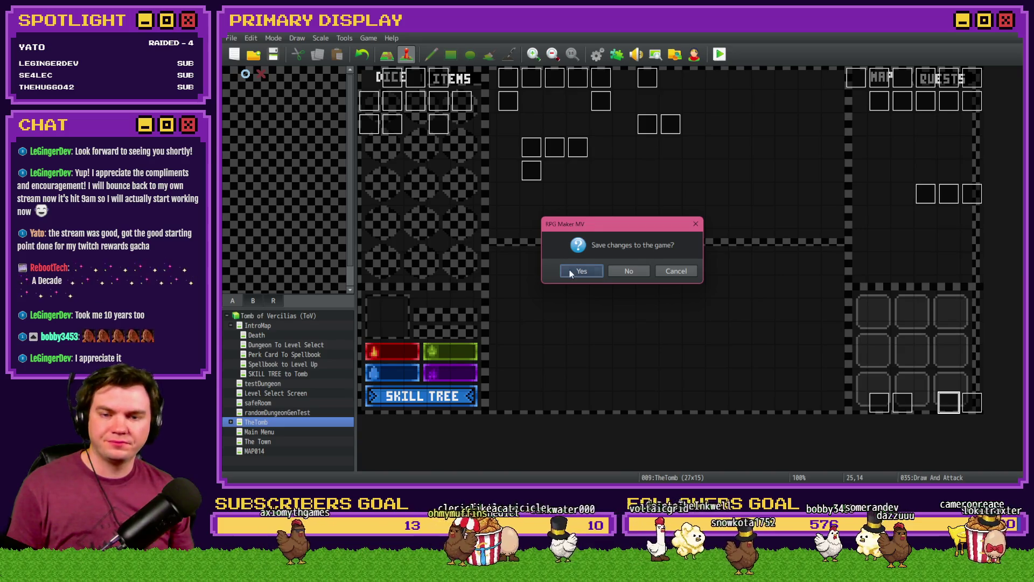
pyautogui.click(571, 273)
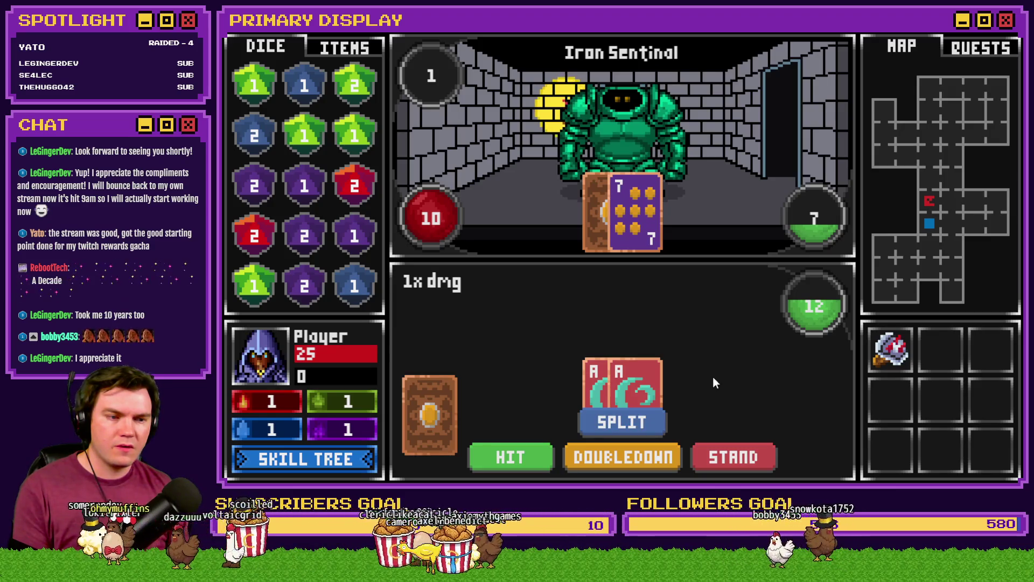
# - Leave fullscreen and close the playtest after reaching the Iron Sentinal split-aces hand
pyautogui.press('F4')
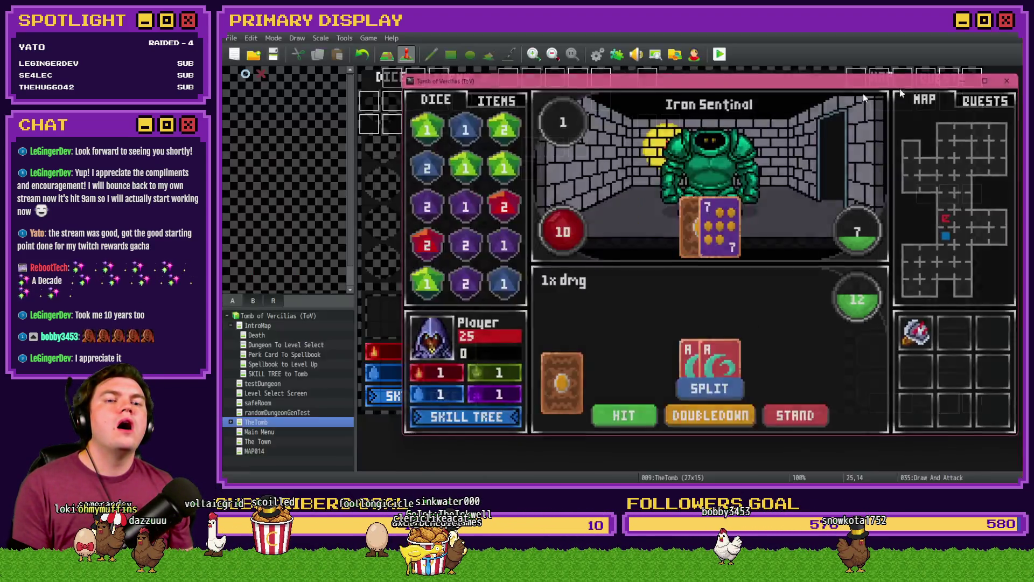
pyautogui.hotkey('alt', 'F4')
# - Open the Saving Throw event, review its savingThrowRandomAnim dice-picture commands, and confirm with OK
pyautogui.doubleClick(507, 100)
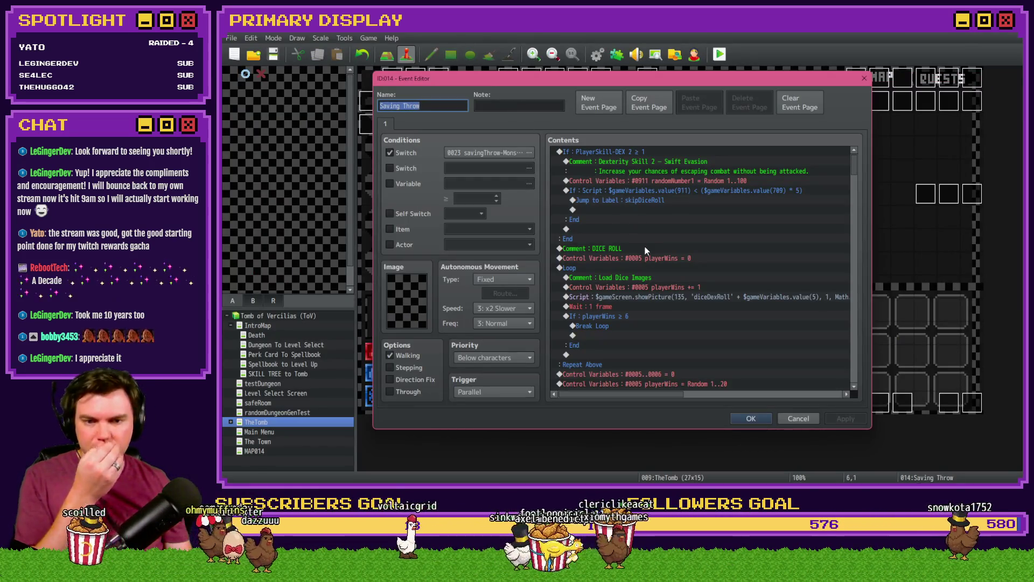
pyautogui.click(660, 297)
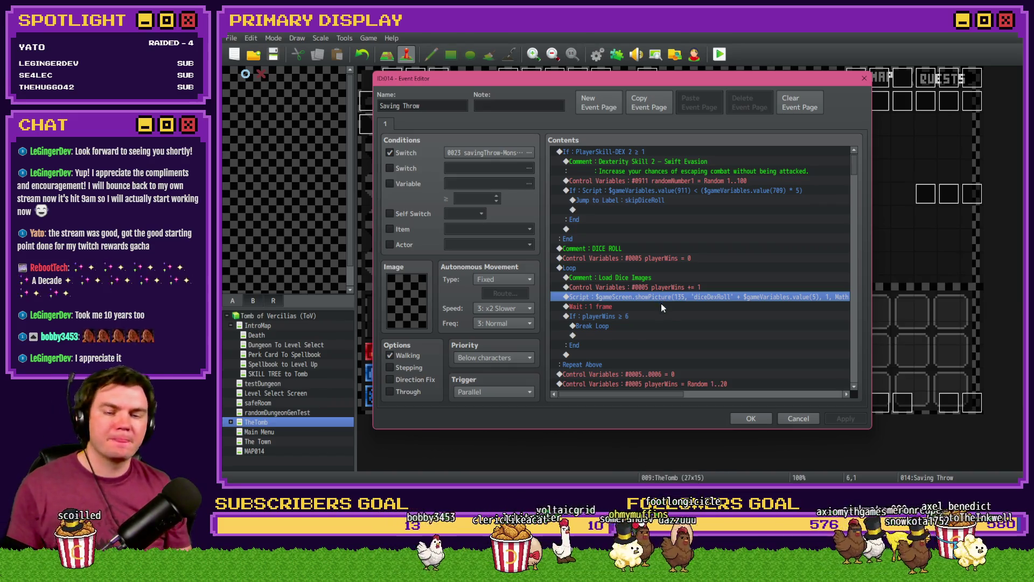
pyautogui.scroll(-2, 661, 302)
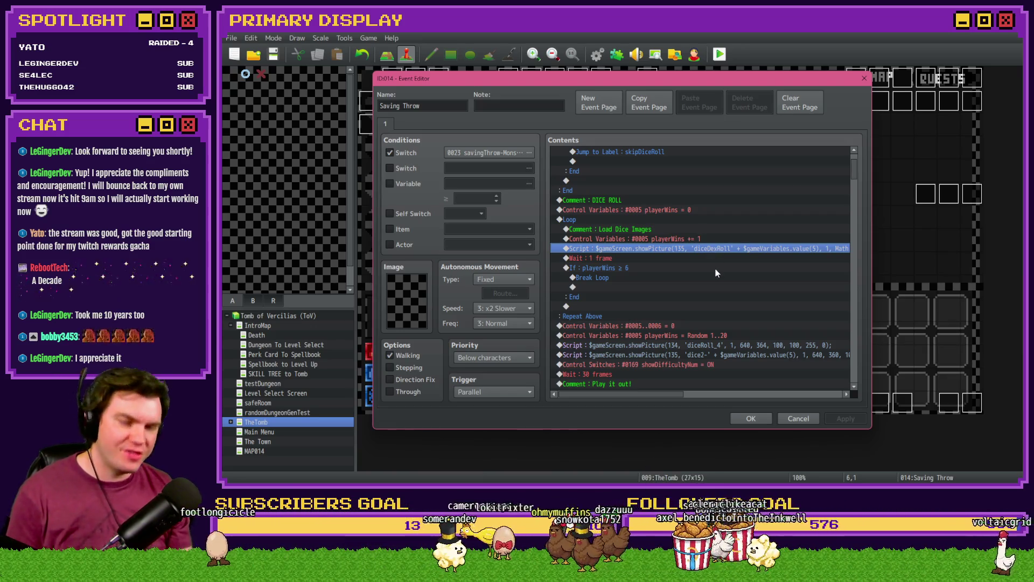
pyautogui.scroll(-5, 714, 268)
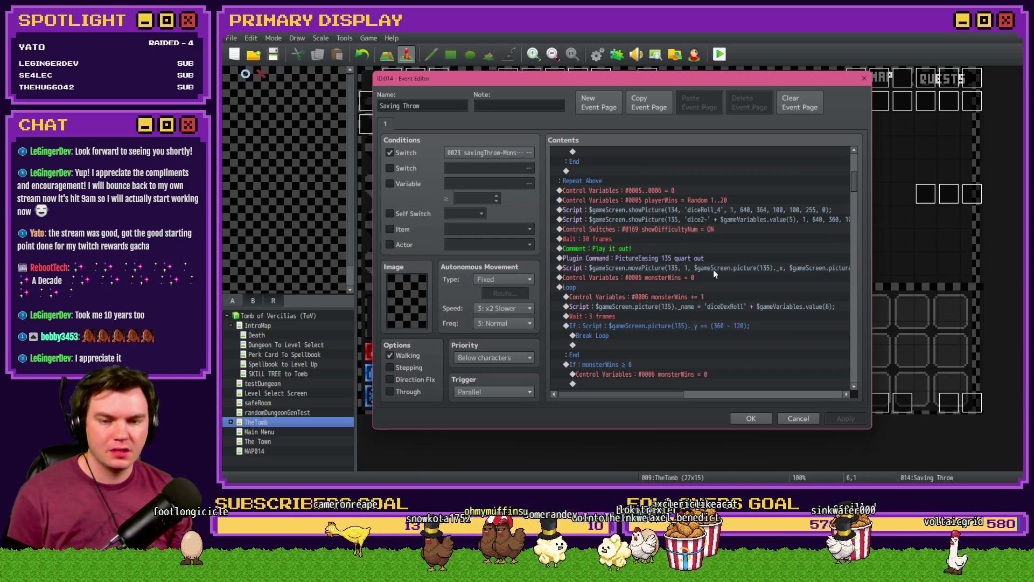
pyautogui.scroll(-2, 713, 269)
pyautogui.scroll(-2, 713, 273)
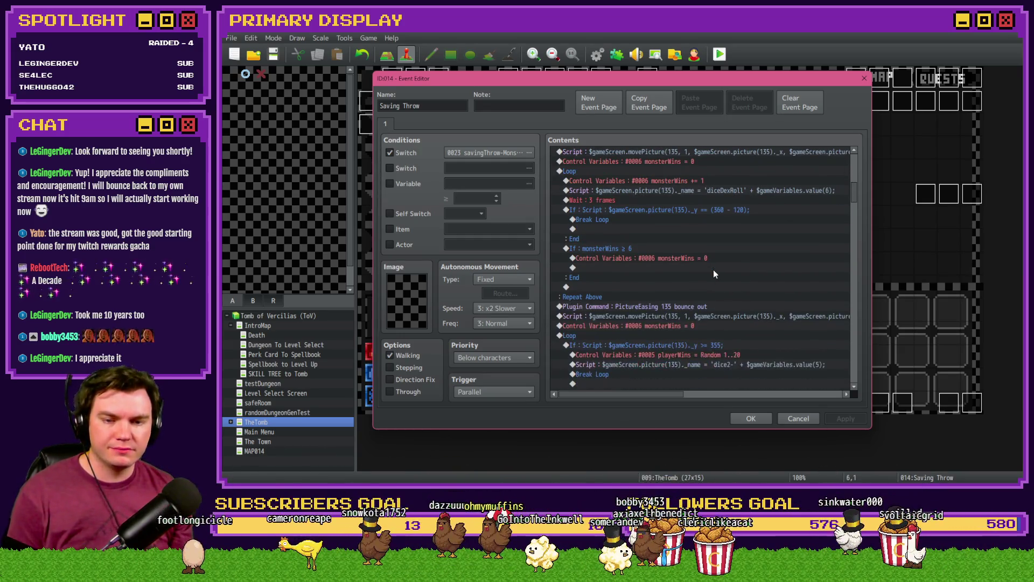
pyautogui.scroll(-2, 714, 273)
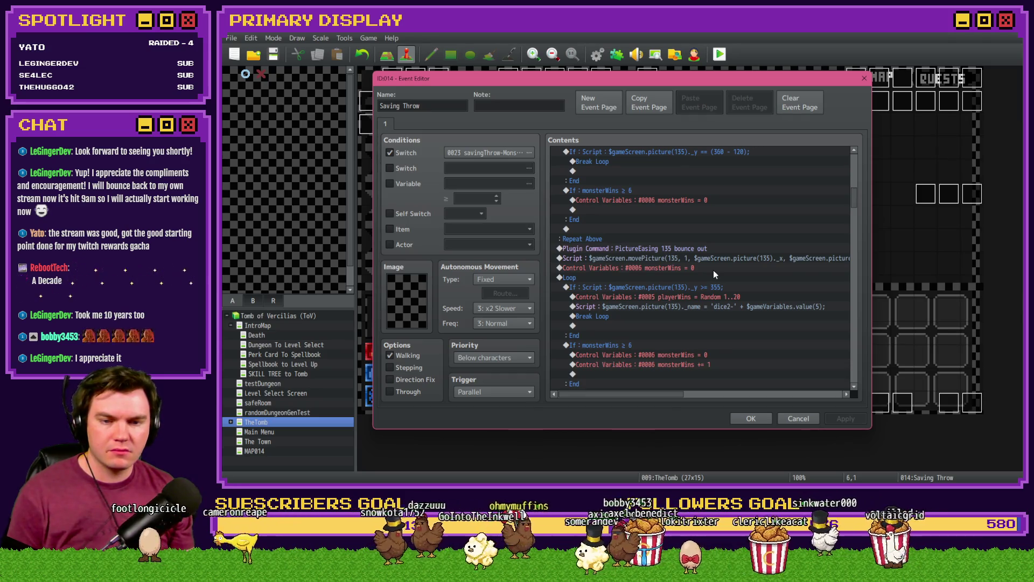
pyautogui.scroll(-6, 713, 269)
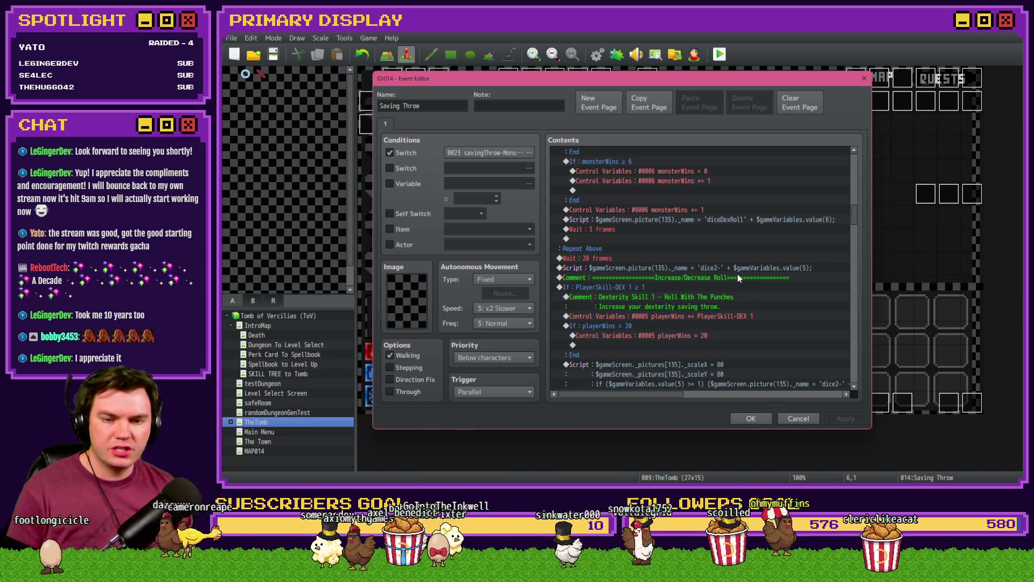
pyautogui.scroll(-7, 738, 274)
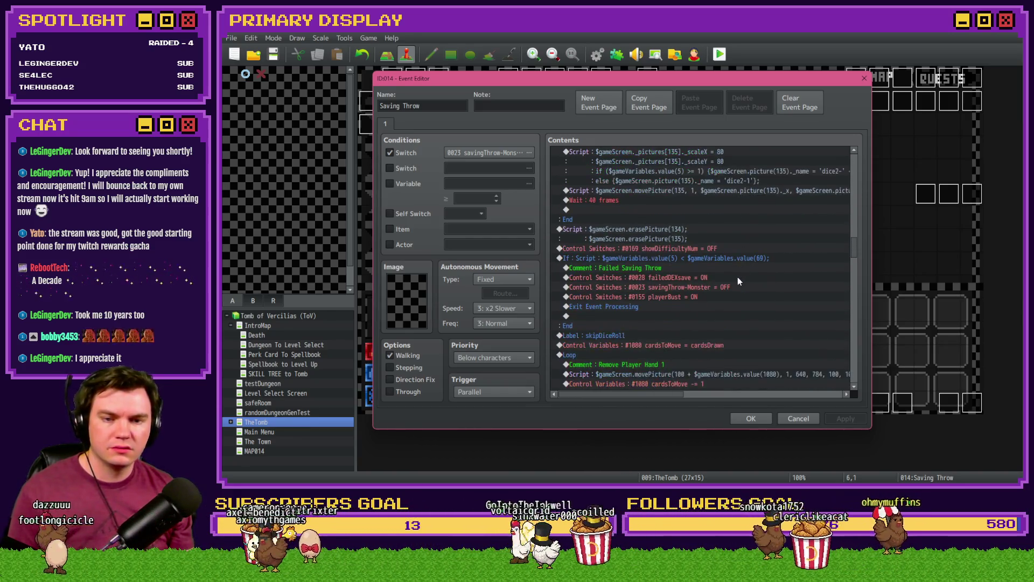
pyautogui.scroll(-8, 738, 277)
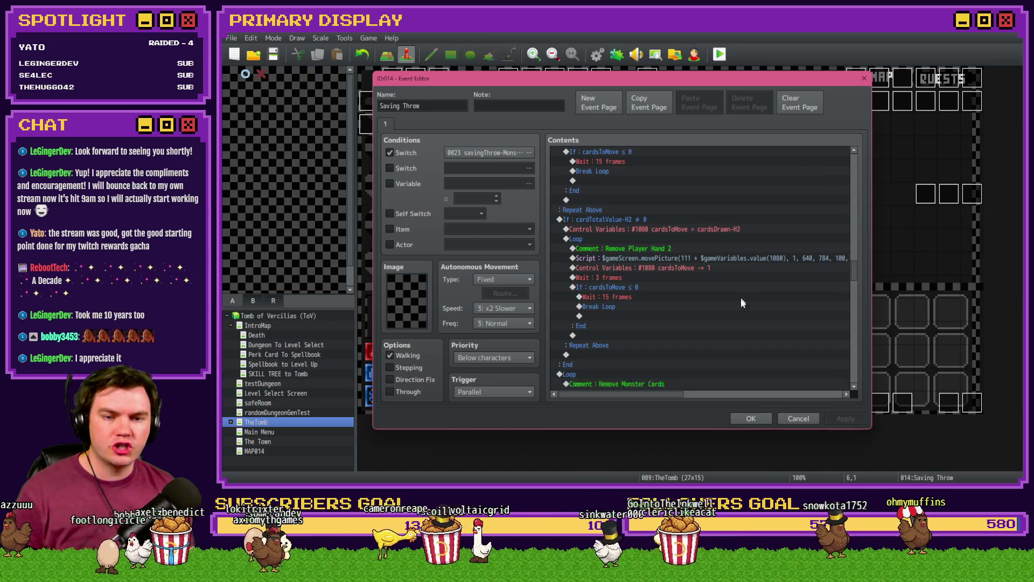
pyautogui.scroll(-10, 742, 302)
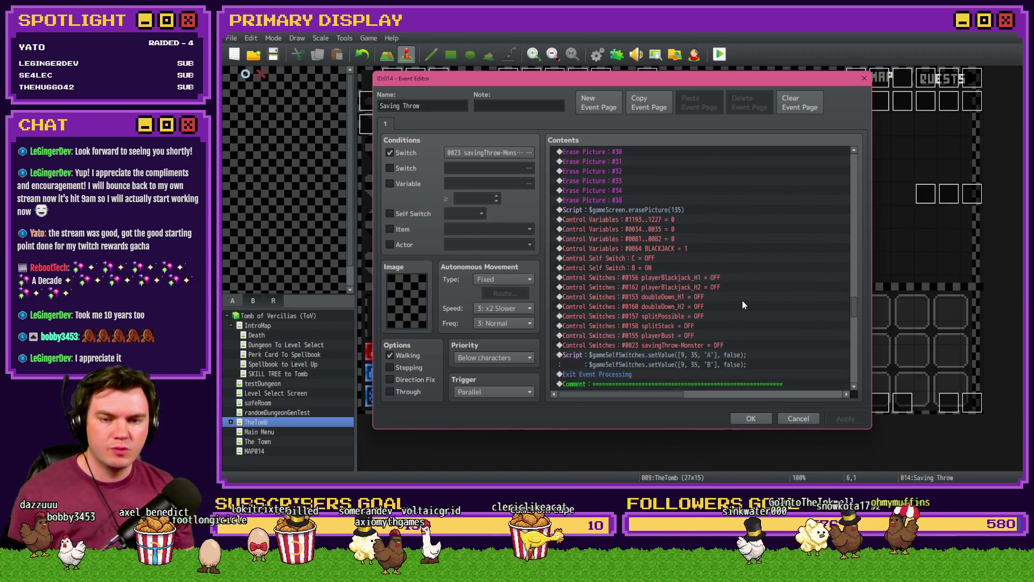
pyautogui.scroll(-7, 742, 305)
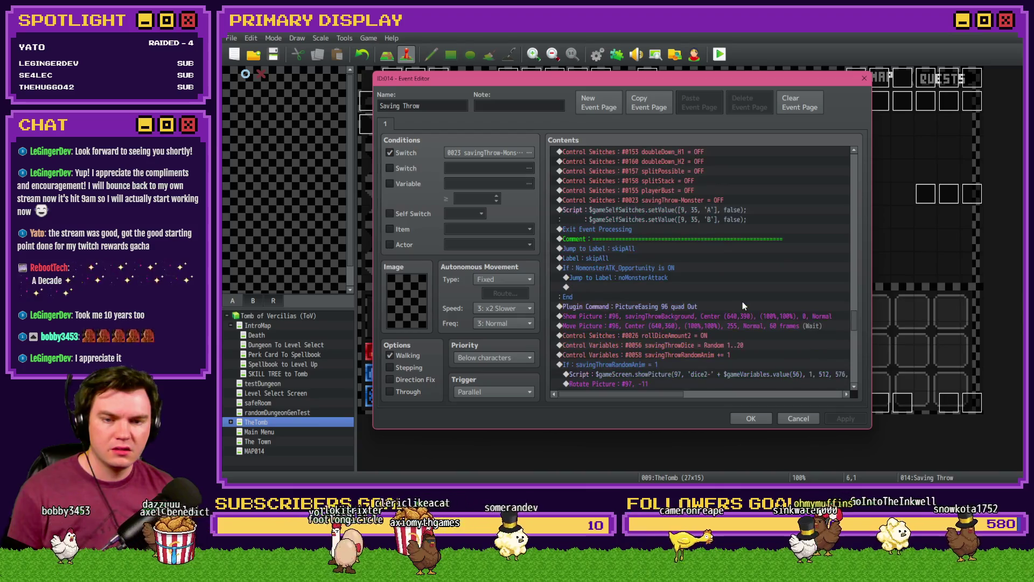
pyautogui.scroll(-8, 742, 302)
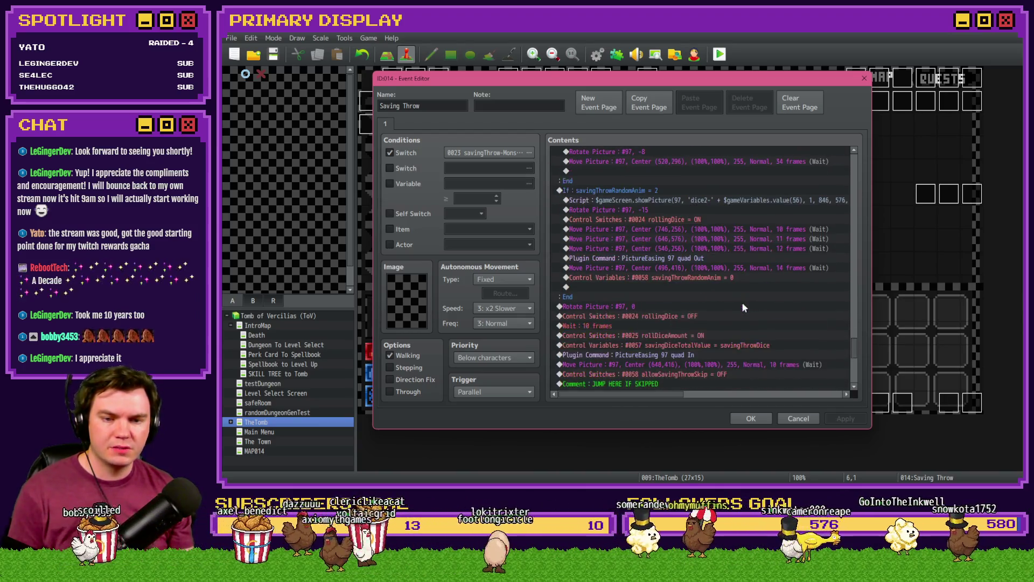
pyautogui.scroll(-4, 743, 303)
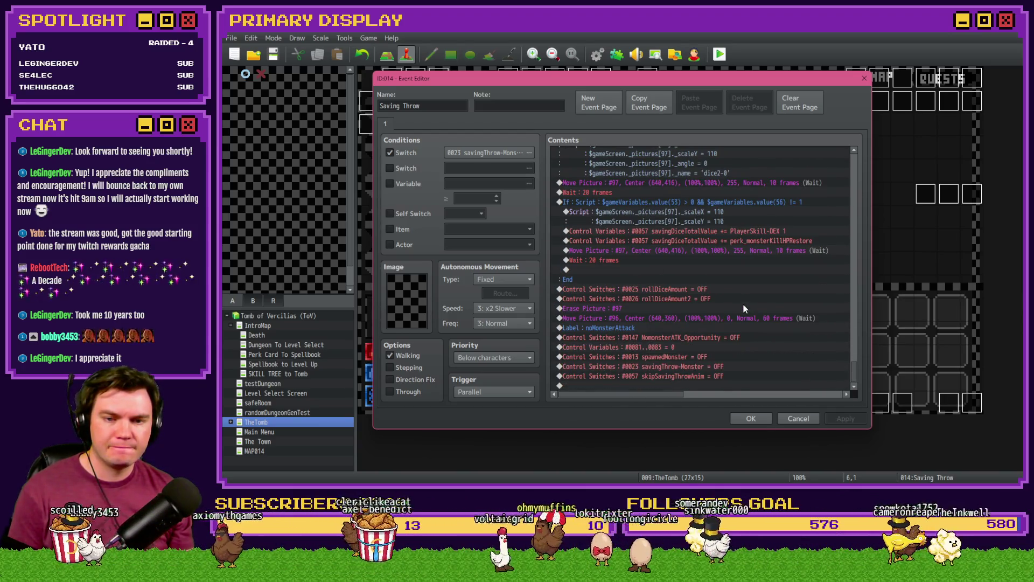
pyautogui.scroll(7, 741, 340)
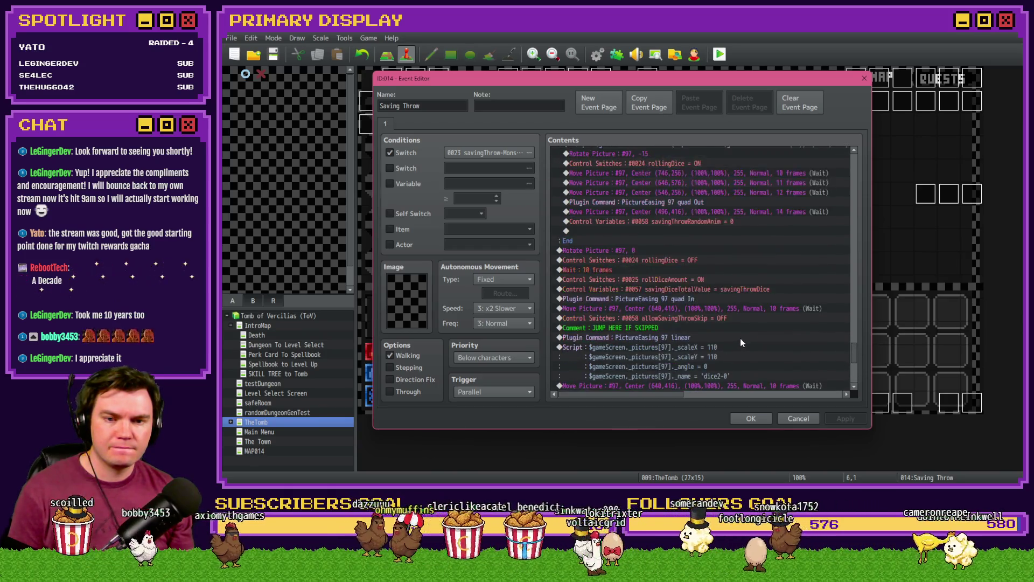
pyautogui.scroll(4, 740, 339)
pyautogui.scroll(2, 742, 351)
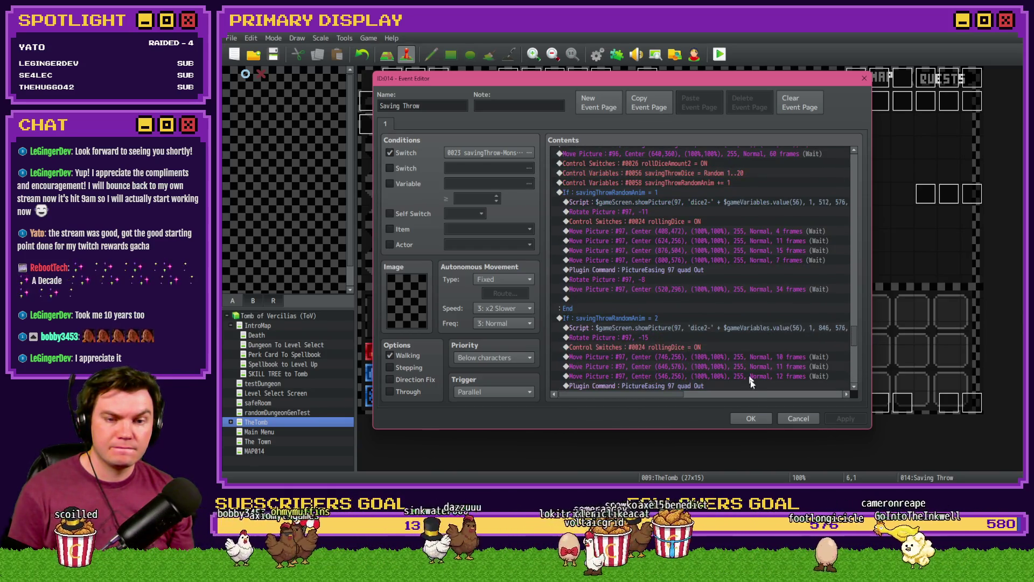
pyautogui.click(750, 418)
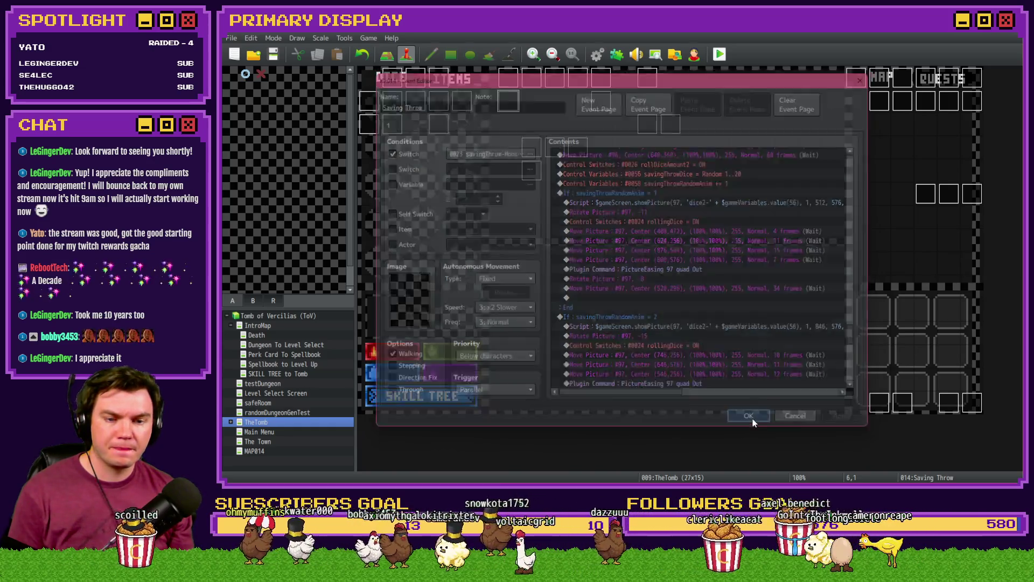
# - Save the project, start a playtest, and take the Spiked Pauldron perk card
pyautogui.click(720, 55)
pyautogui.click(578, 272)
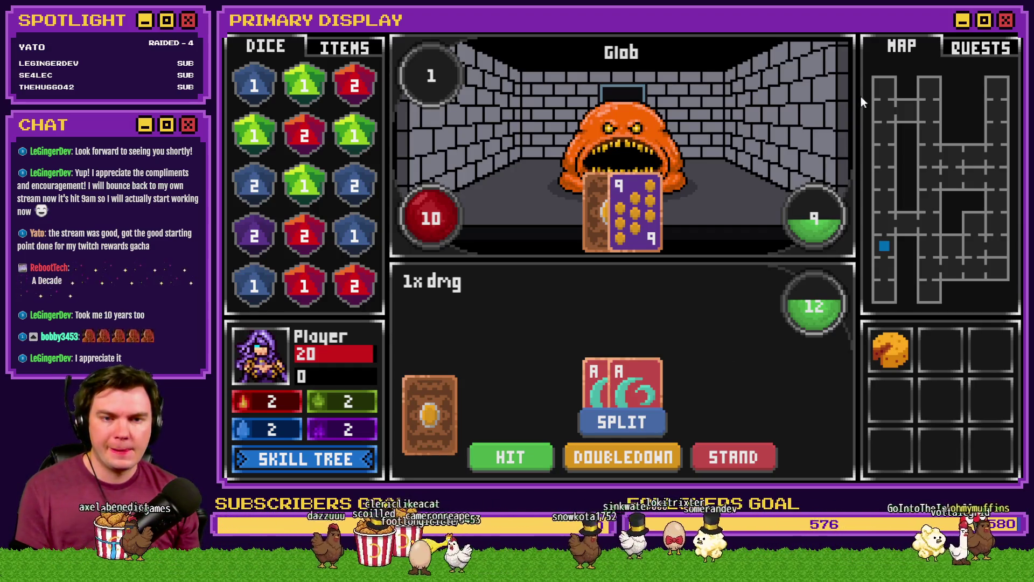
pyautogui.click(999, 40)
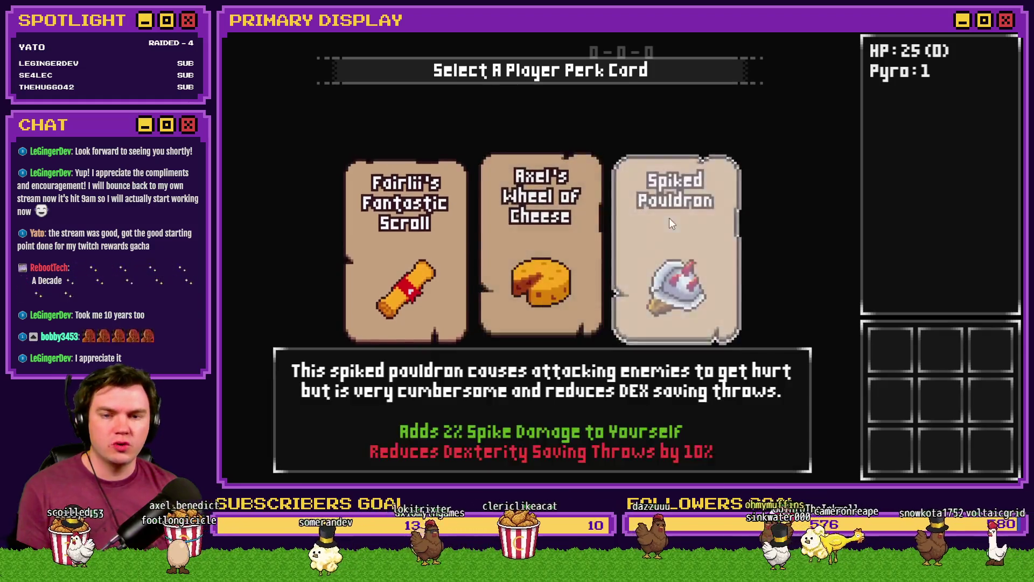
pyautogui.click(669, 218)
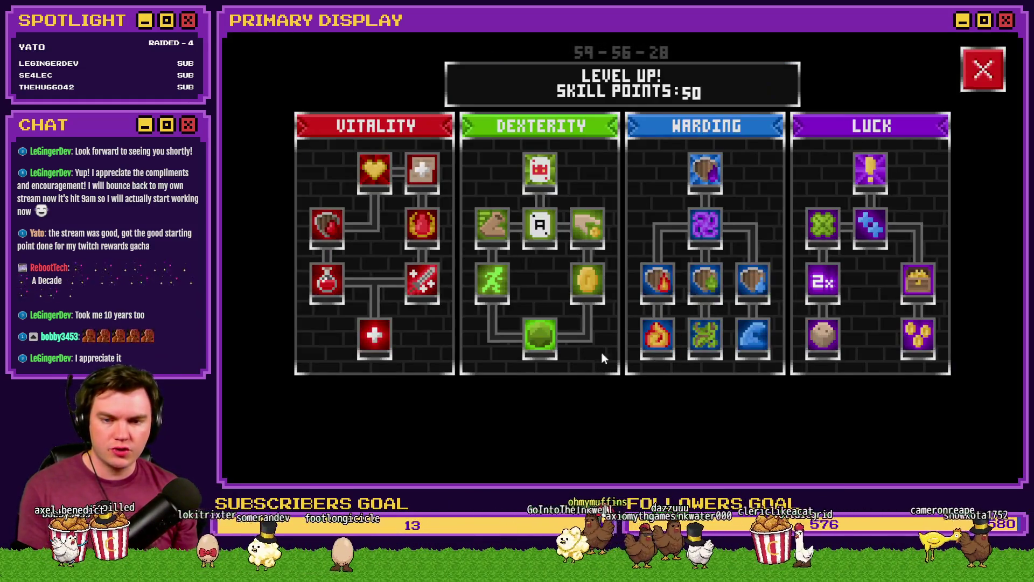
# - Raise Swift Evasion to 50% escape chance, enter the next fight, and stop the playtest
pyautogui.click(474, 271)
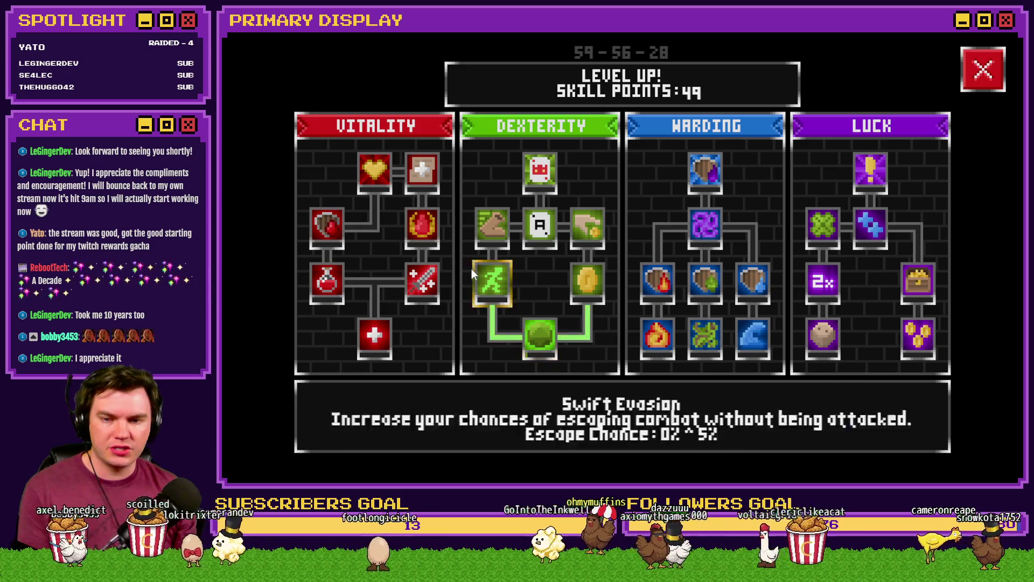
pyautogui.click(493, 284)
pyautogui.click(493, 283)
pyautogui.click(494, 285)
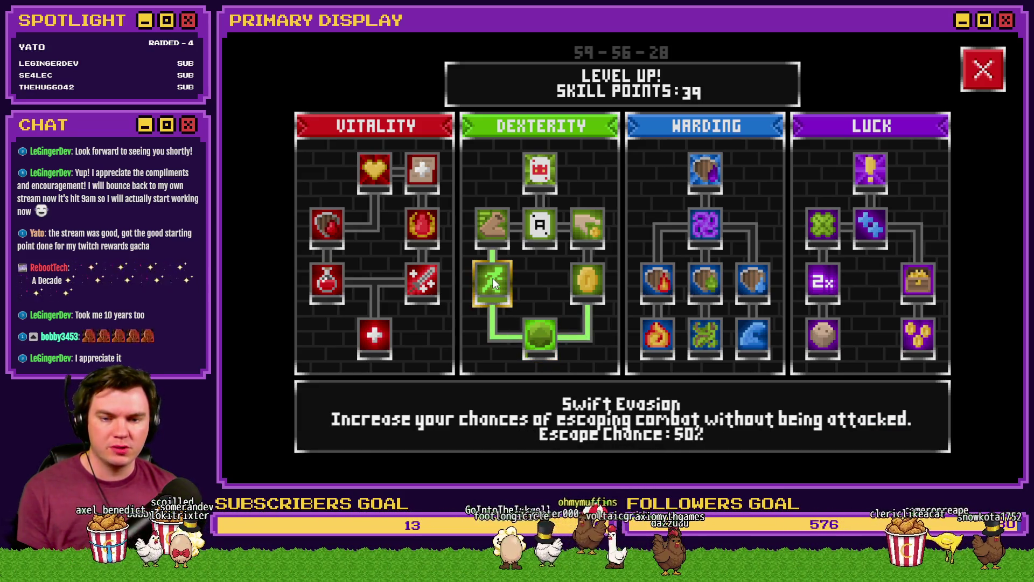
pyautogui.click(981, 76)
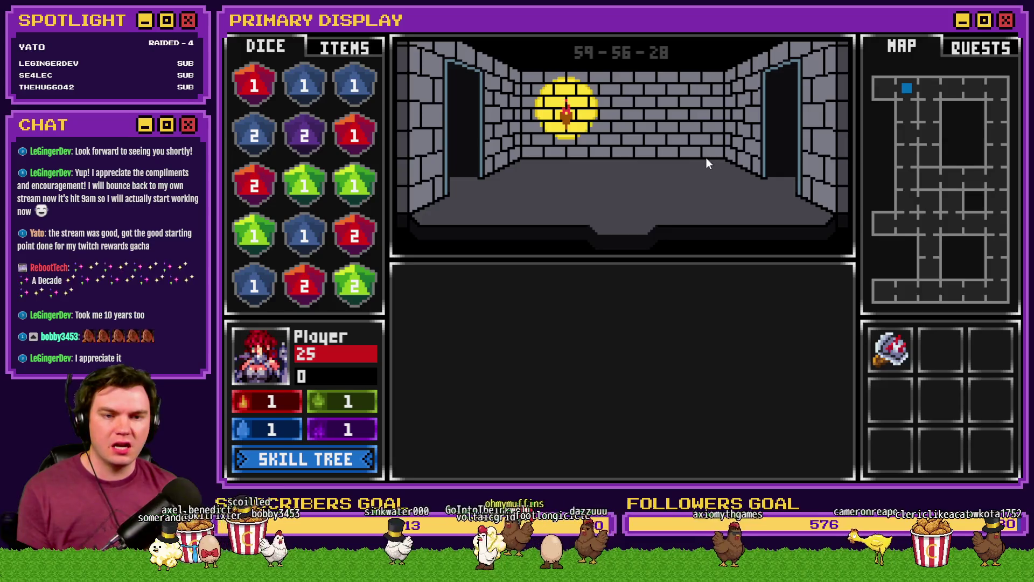
pyautogui.click(700, 180)
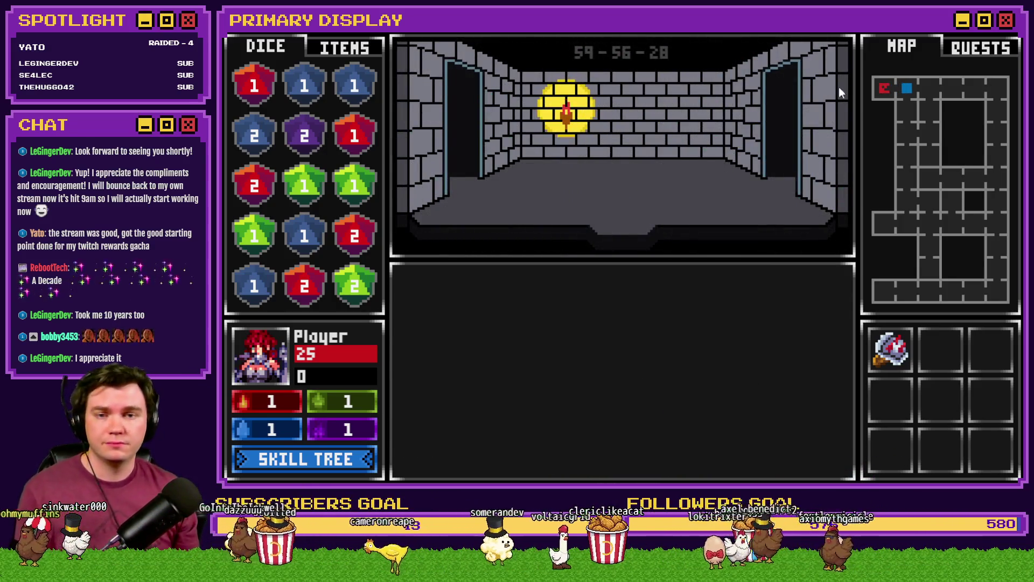
pyautogui.click(1006, 20)
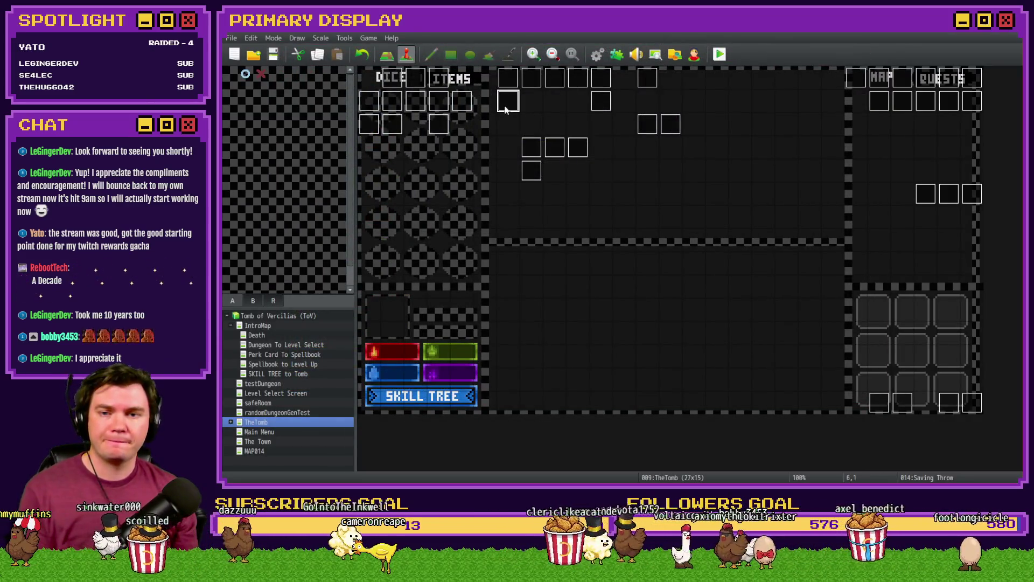
pyautogui.doubleClick(512, 104)
pyautogui.moveTo(852, 162)
pyautogui.mouseDown()
pyautogui.moveTo(851, 320)
pyautogui.moveTo(854, 160)
pyautogui.mouseUp()
pyautogui.click(710, 281)
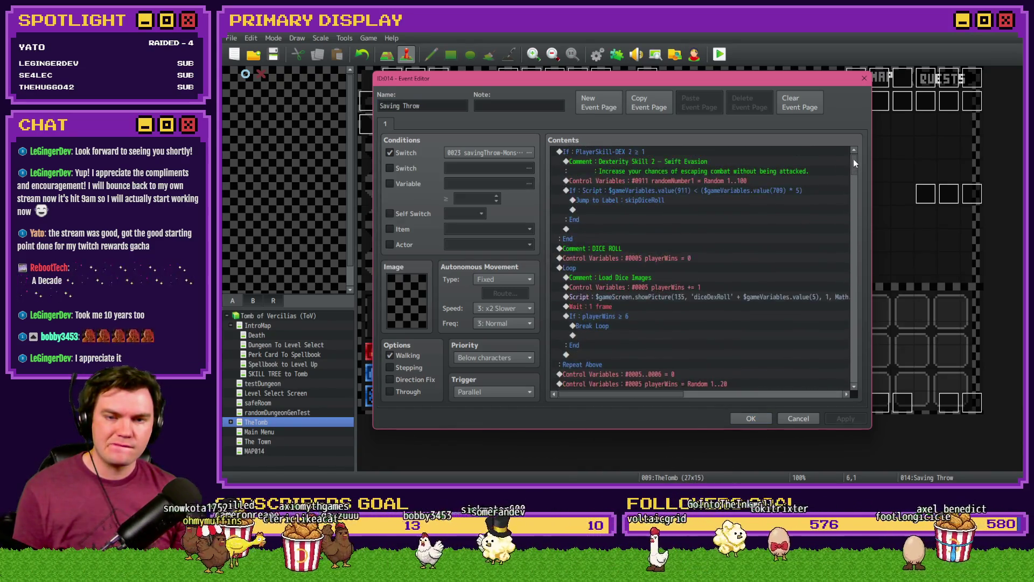
pyautogui.click(656, 190)
pyautogui.click(656, 201)
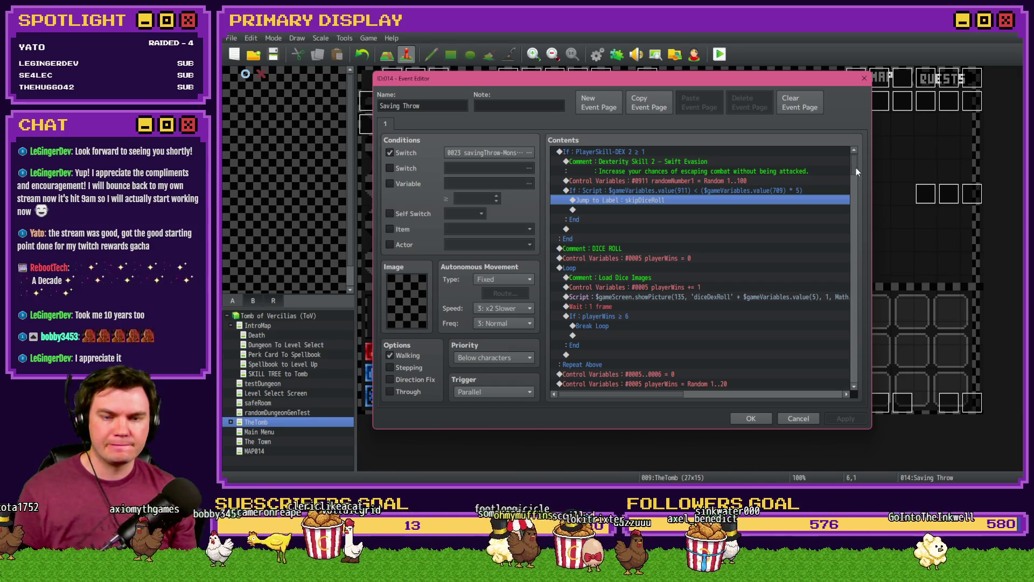
pyautogui.scroll(-1, 855, 167)
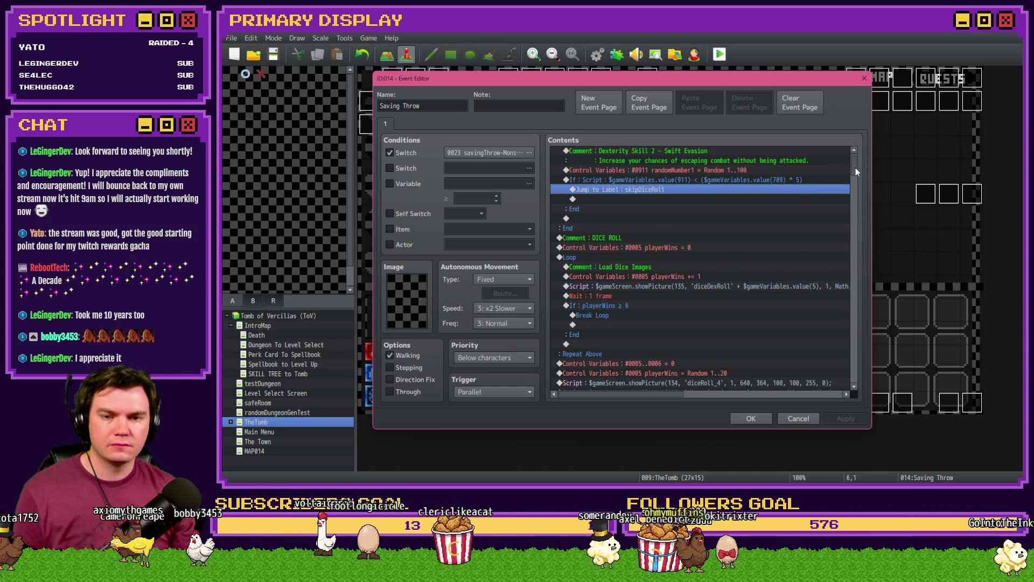
pyautogui.click(751, 419)
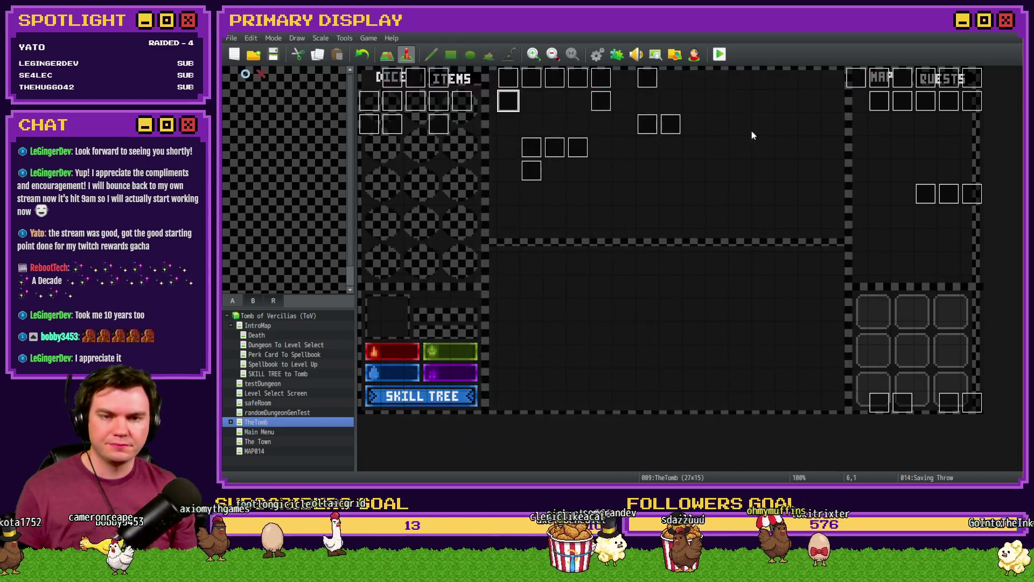
# - Save changes, start a new playtest, and take the Potion of Power perk card
pyautogui.click(720, 56)
pyautogui.click(583, 270)
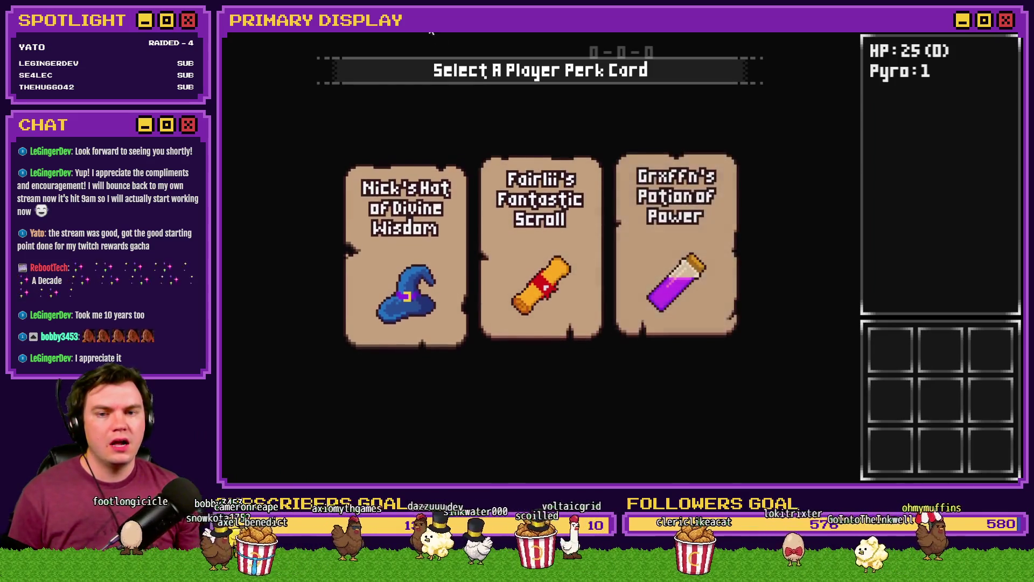
pyautogui.click(651, 252)
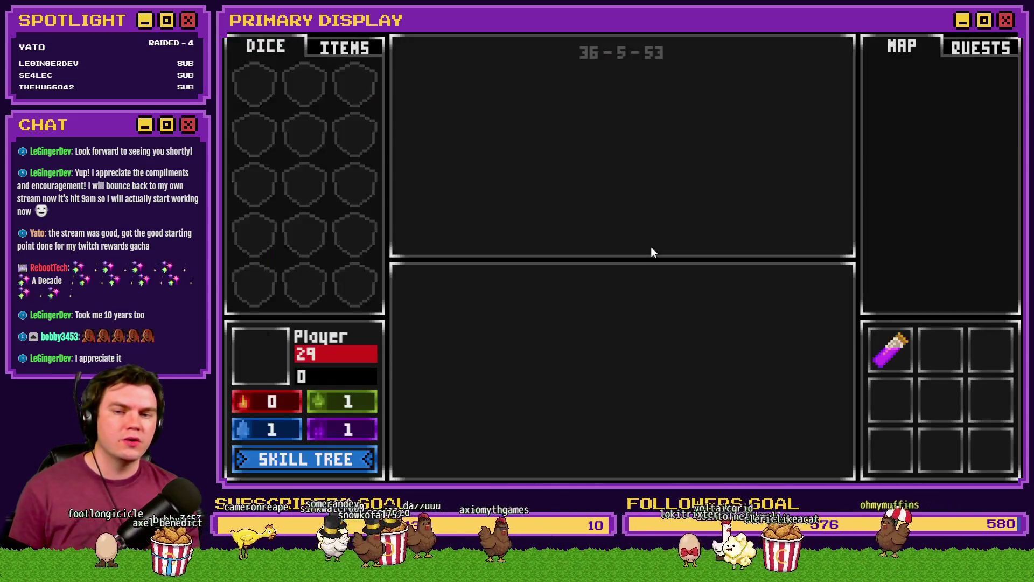
# - Unlock the Swift Evasion dexterity skill and raise its escape chance to 50%
pyautogui.click(362, 457)
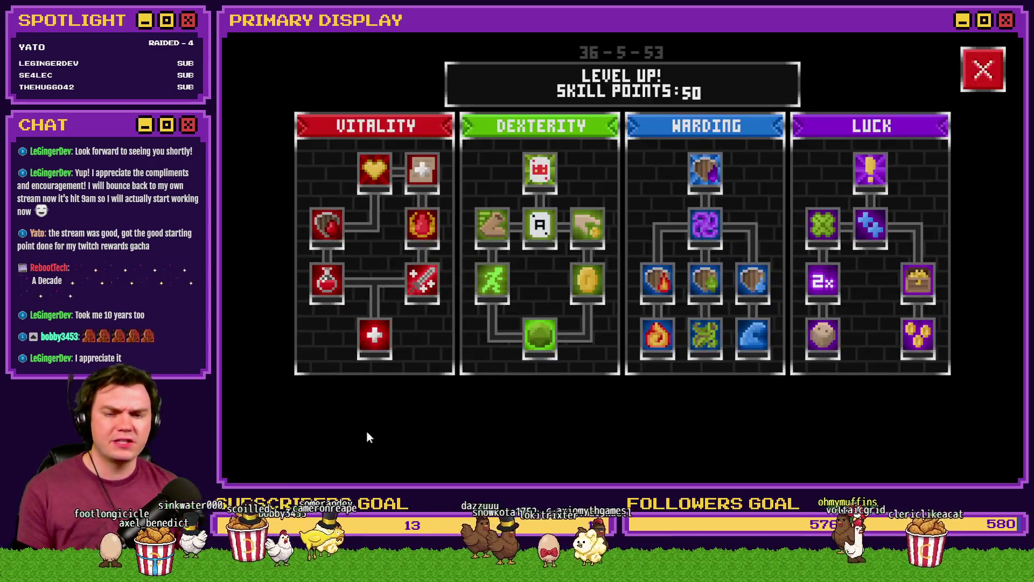
pyautogui.doubleClick(493, 282)
pyautogui.tripleClick(496, 290)
pyautogui.doubleClick(499, 293)
pyautogui.doubleClick(506, 294)
pyautogui.doubleClick(509, 294)
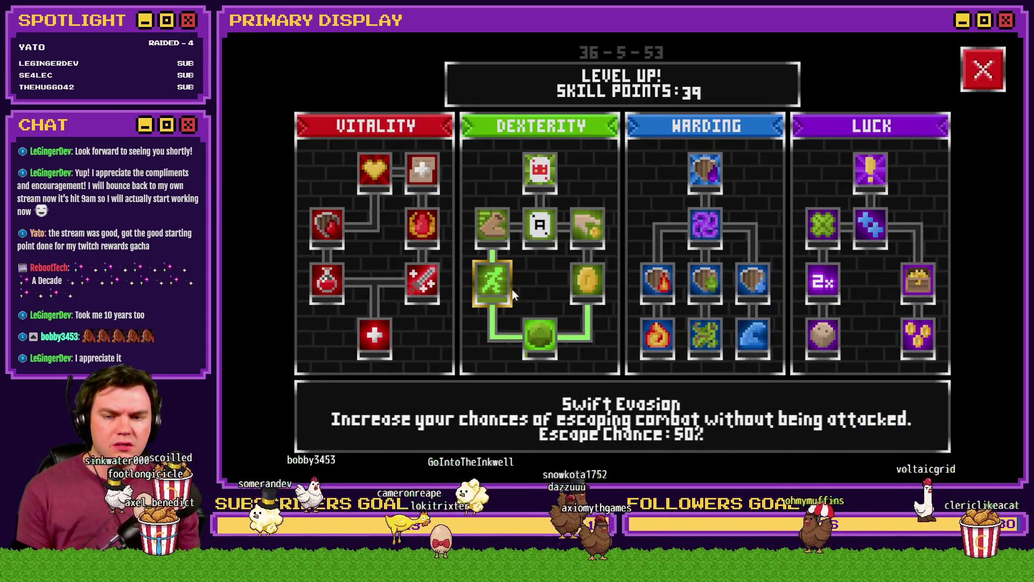
pyautogui.click(984, 69)
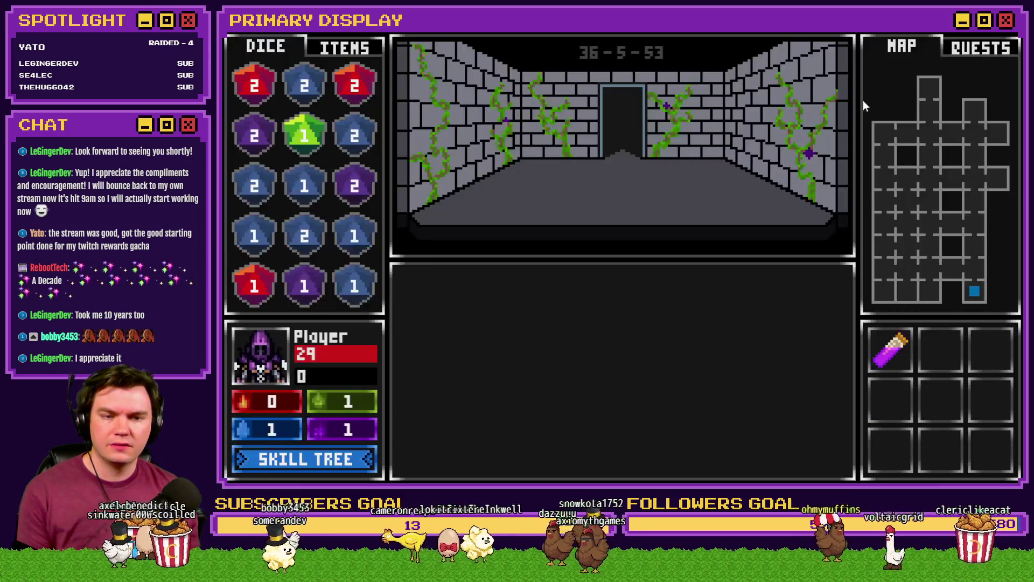
# - Walk down the dungeon corridor onto an enemy's square, then stop the playtest
pyautogui.click(703, 163)
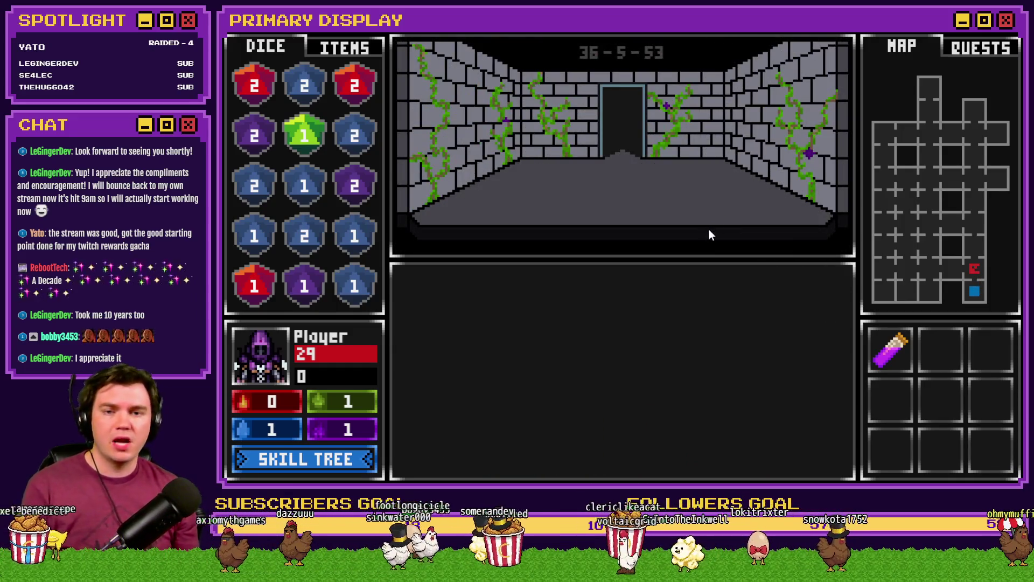
pyautogui.click(709, 230)
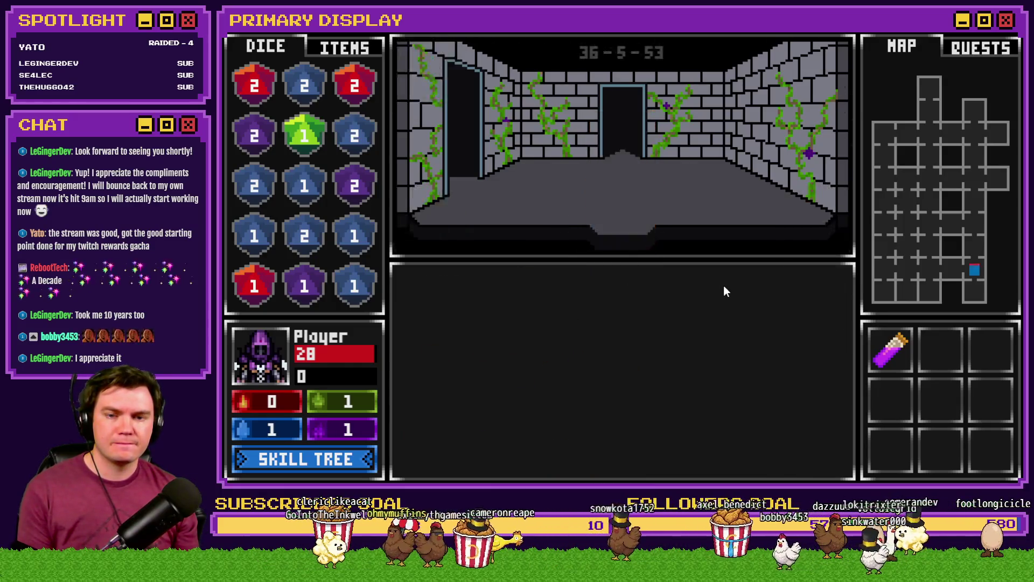
pyautogui.press('w')
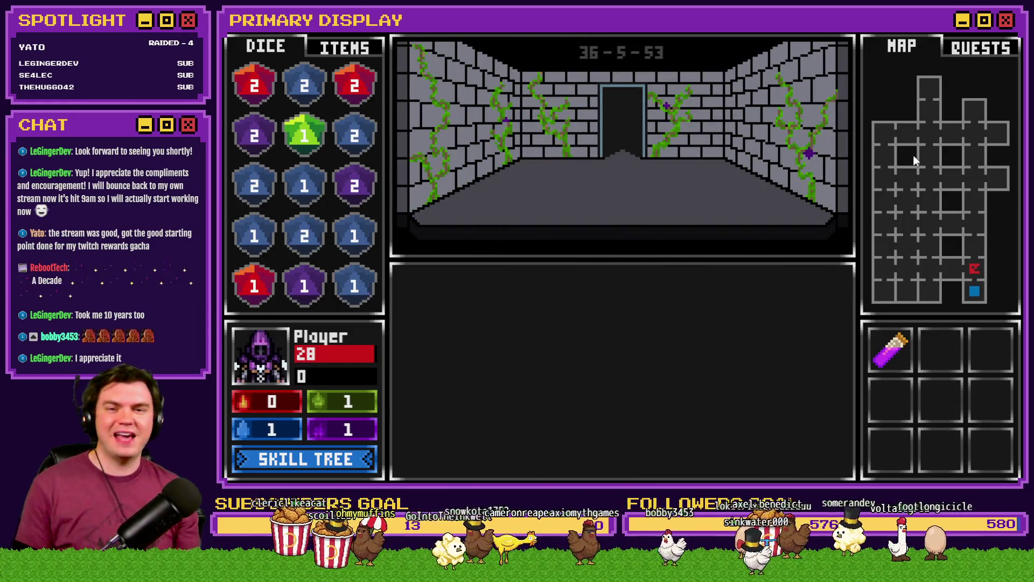
pyautogui.click(1013, 33)
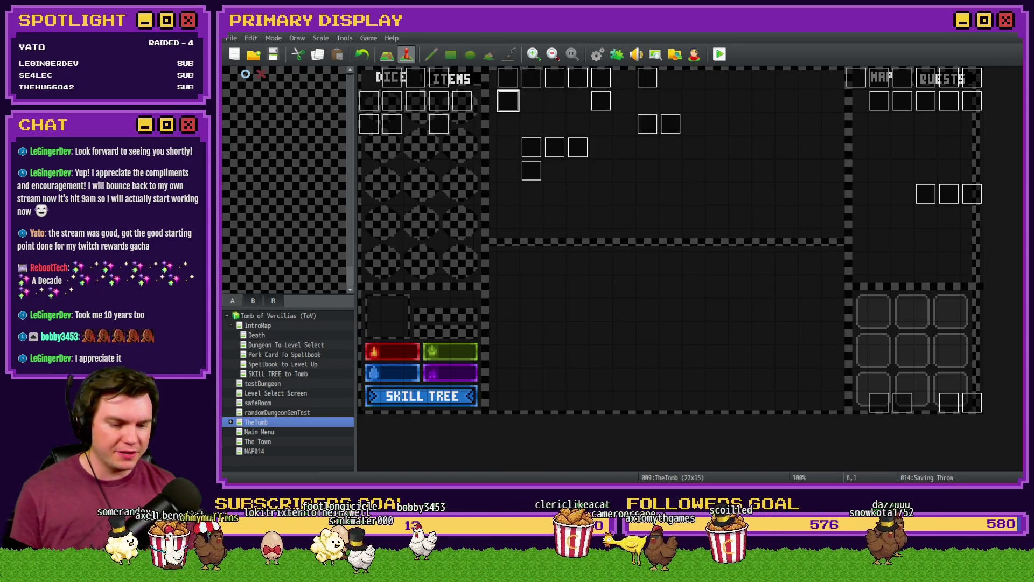
# - In Trello, review the Skill Tree - Dexterity card checklist, close the card, and return to RPG Maker MV
pyautogui.hotkey('alt', 'Tab')
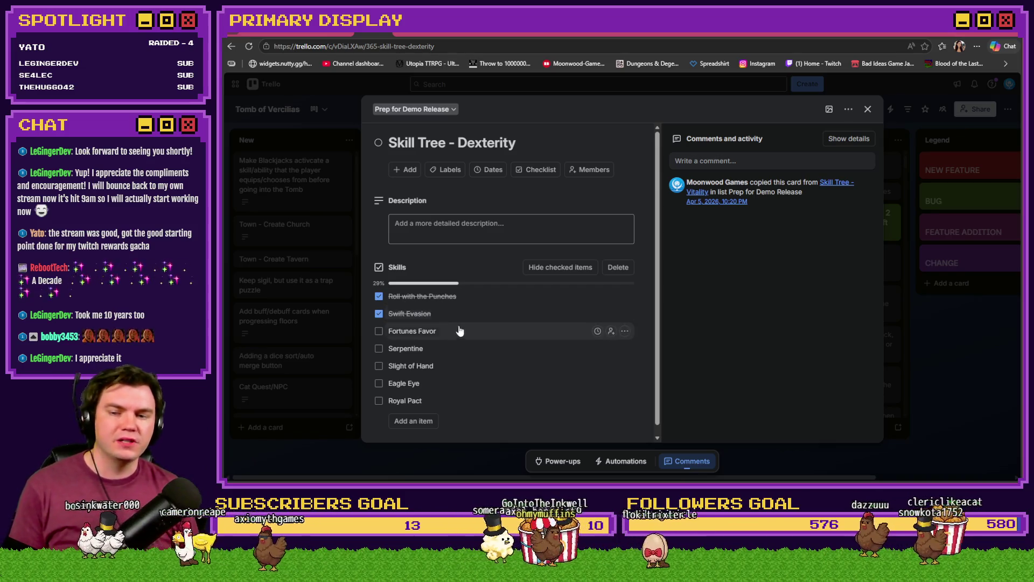
pyautogui.scroll(-1, 459, 335)
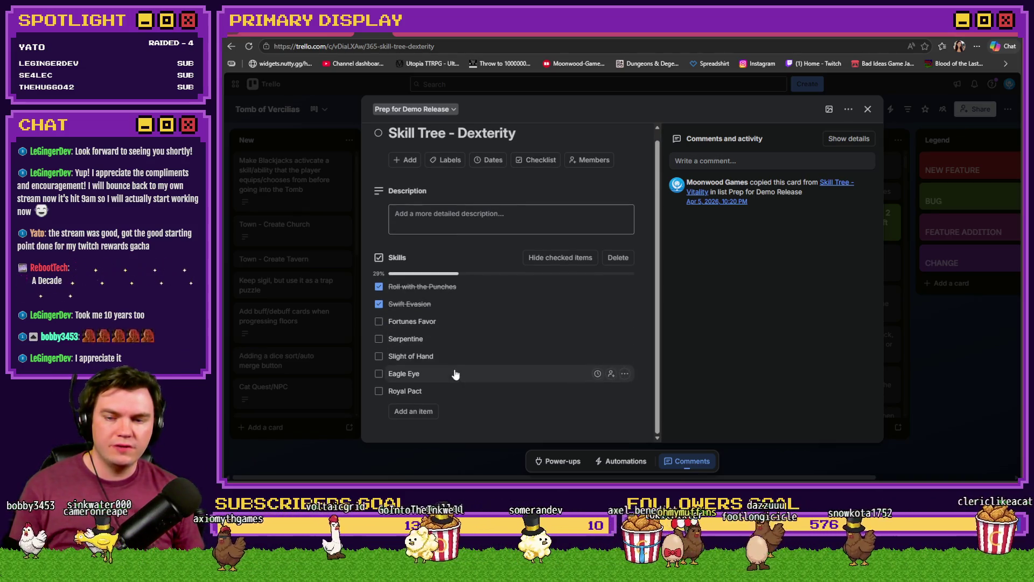
pyautogui.click(868, 110)
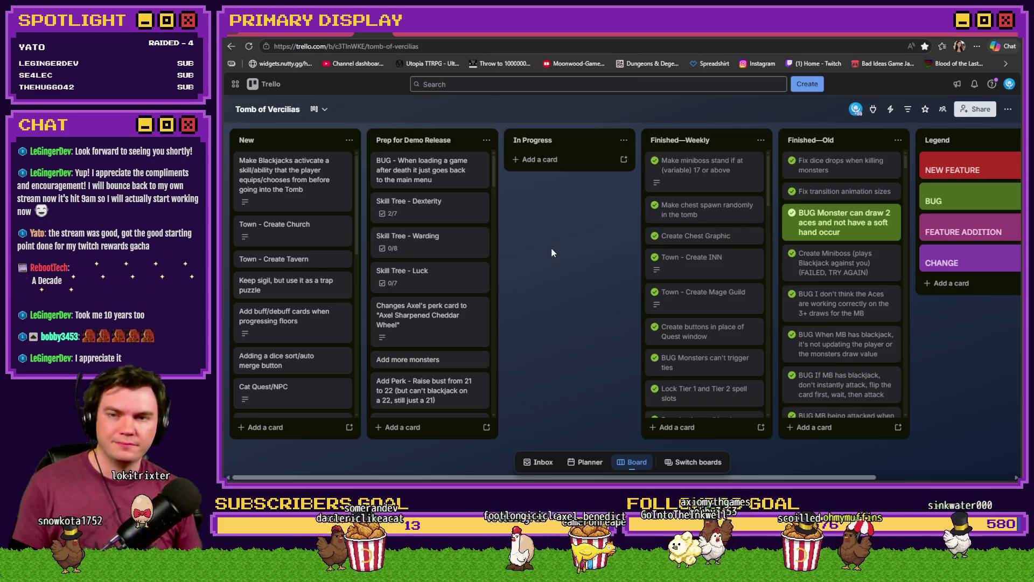
pyautogui.hotkey('alt', 'Tab')
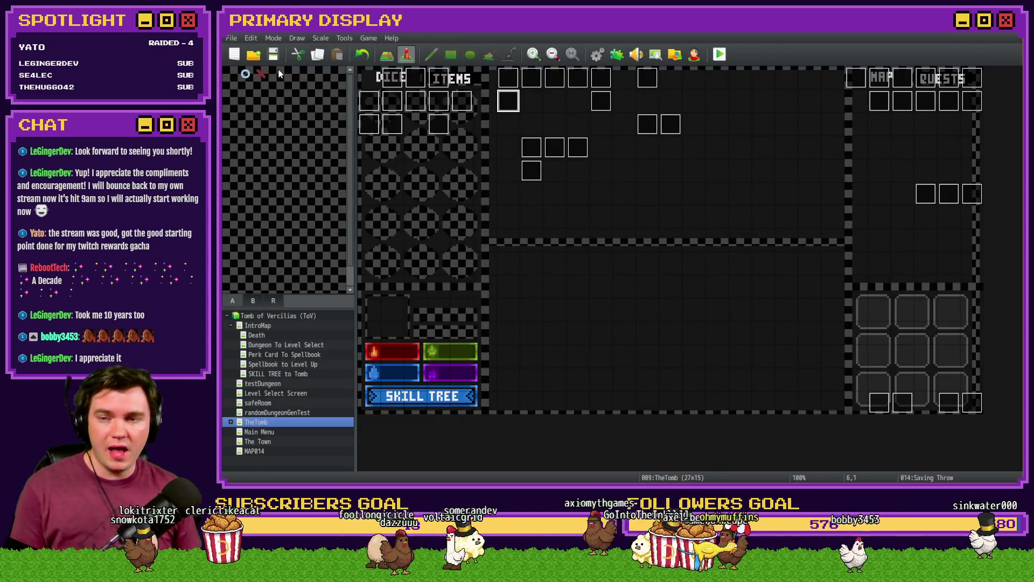